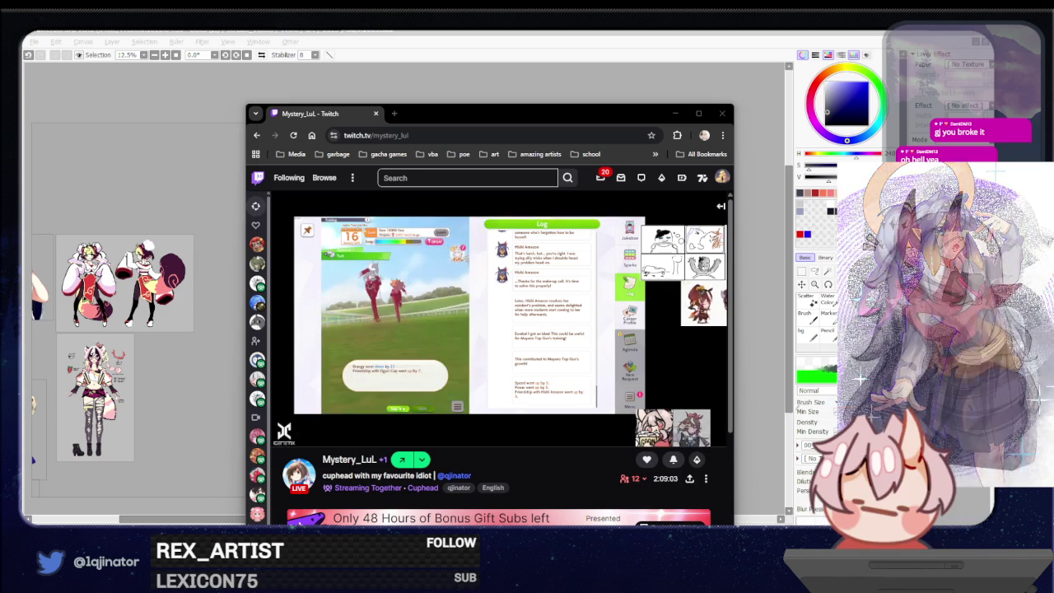
Step: Hide the Twitch stream window and return to SAI's canvas with the rough head sketch
{"action": "key", "text": "alt+Tab"}
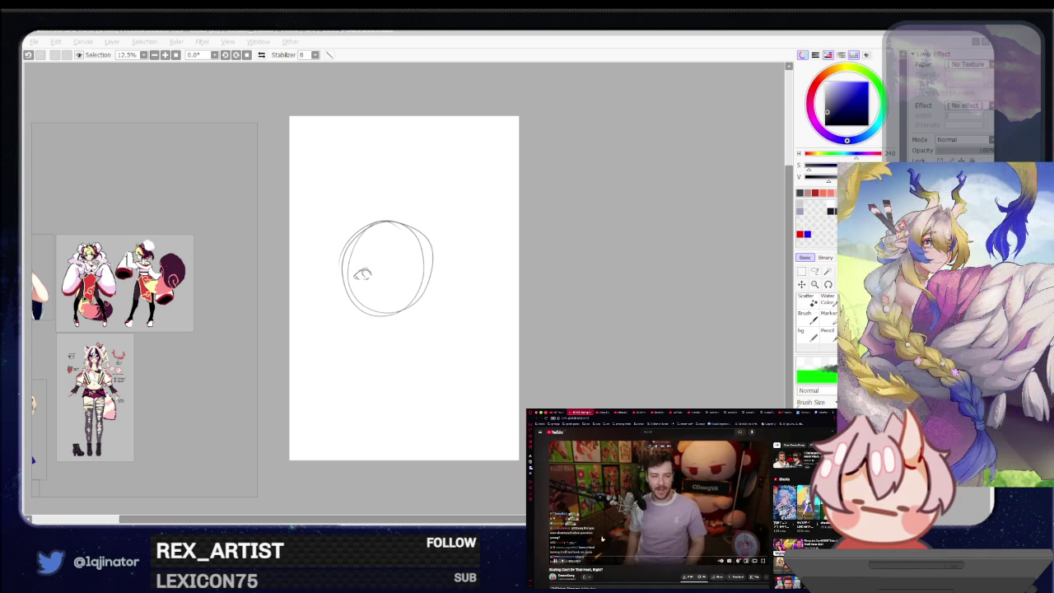
{"action": "left_click", "coordinate": [574, 375]}
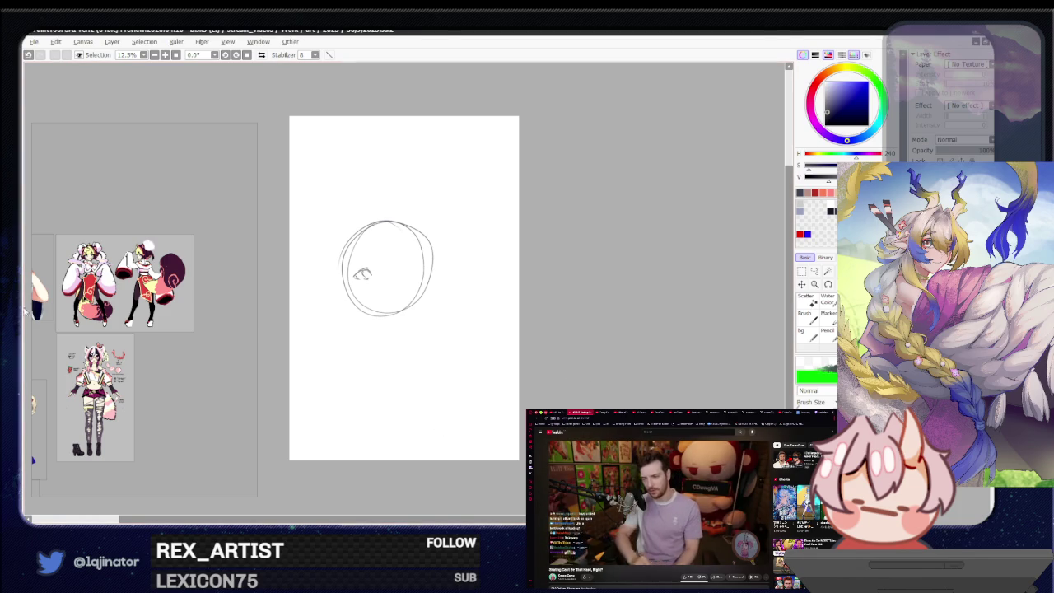
Step: Zoom the reference panel onto the first character's full-body sheet and undo the last stroke
{"action": "scroll", "coordinate": [123, 345], "scroll_direction": "up", "scroll_amount": 2}
{"action": "scroll", "coordinate": [132, 342], "scroll_direction": "up", "scroll_amount": 2}
{"action": "scroll", "coordinate": [138, 340], "scroll_direction": "up", "scroll_amount": 2}
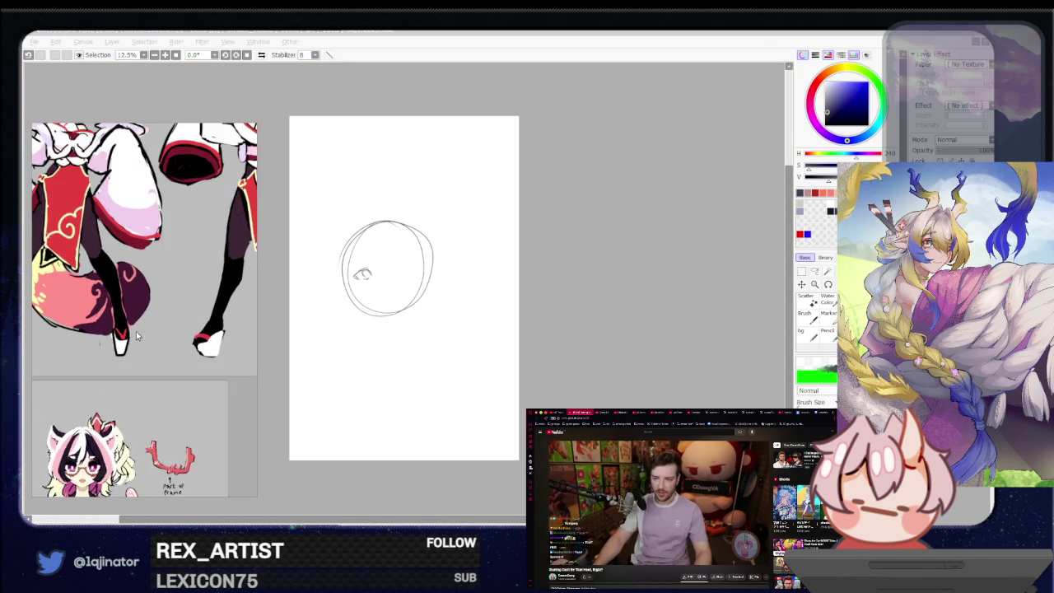
{"action": "scroll", "coordinate": [138, 340], "scroll_direction": "down", "scroll_amount": 5}
{"action": "left_click", "coordinate": [618, 379]}
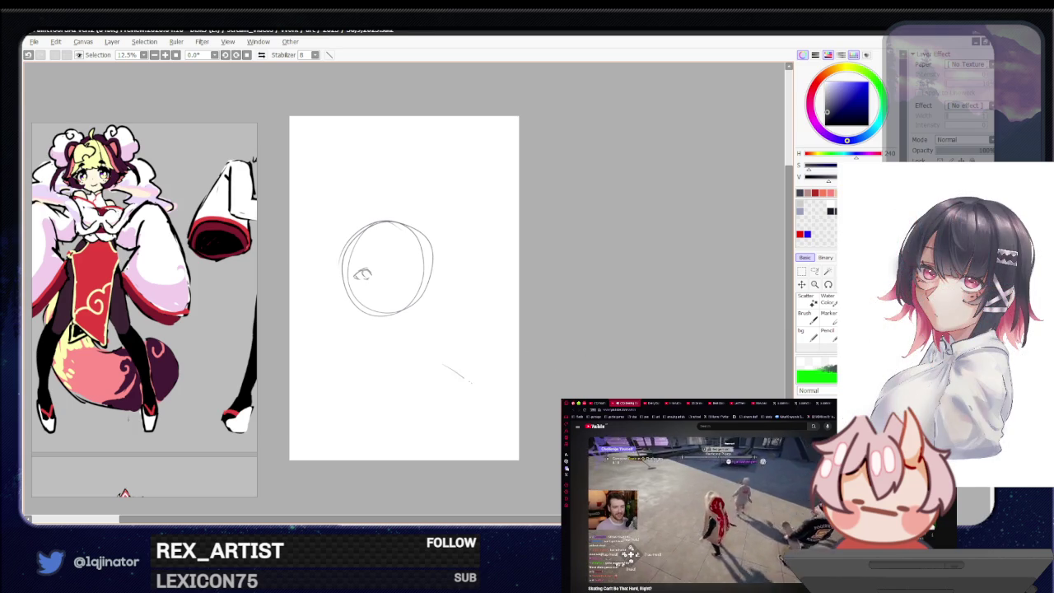
{"action": "key", "text": "ctrl+z"}
Step: Adjust the sketching brush size and undo the old circle sketch
{"action": "key", "text": "ctrl+z"}
{"action": "key", "text": "ctrl+z"}
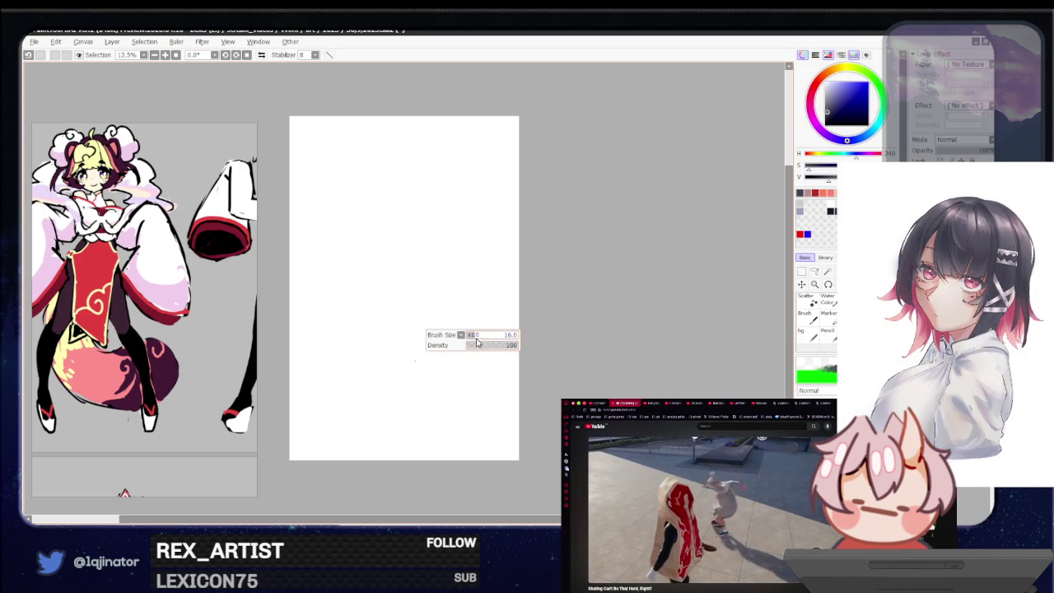
{"action": "mouse_move", "coordinate": [411, 352]}
{"action": "left_mouse_down"}
{"action": "mouse_move", "coordinate": [435, 400]}
{"action": "mouse_move", "coordinate": [470, 377]}
{"action": "left_mouse_up"}
{"action": "scroll", "coordinate": [469, 377], "scroll_direction": "up", "scroll_amount": 1}
{"action": "key", "text": "ctrl+z"}
{"action": "key", "text": "ctrl+z"}
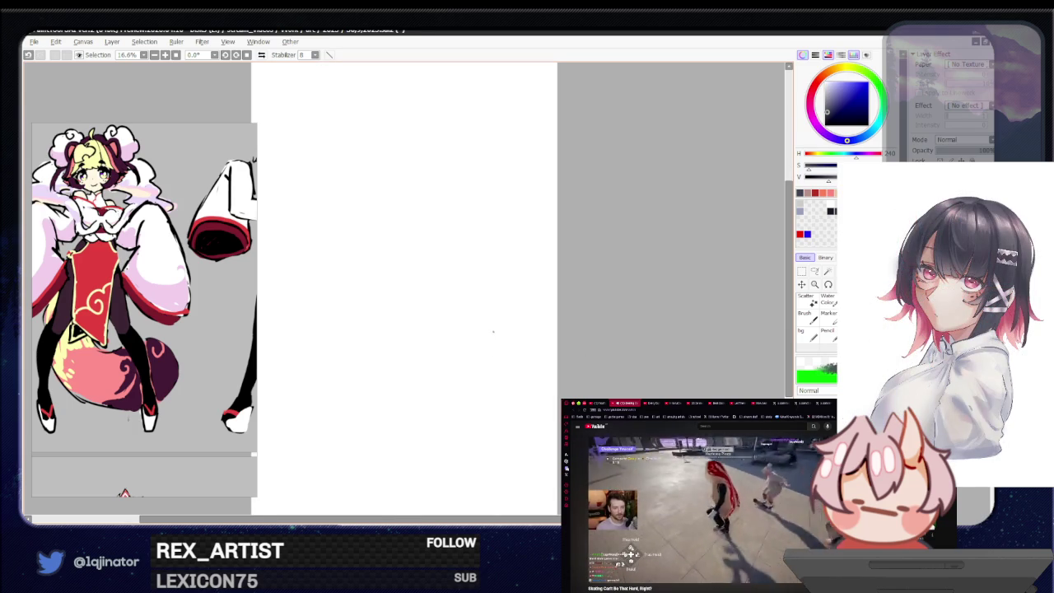
Step: Scroll the reference panel to the cat-eared, glasses-wearing character
{"action": "scroll", "coordinate": [78, 309], "scroll_direction": "down", "scroll_amount": 5}
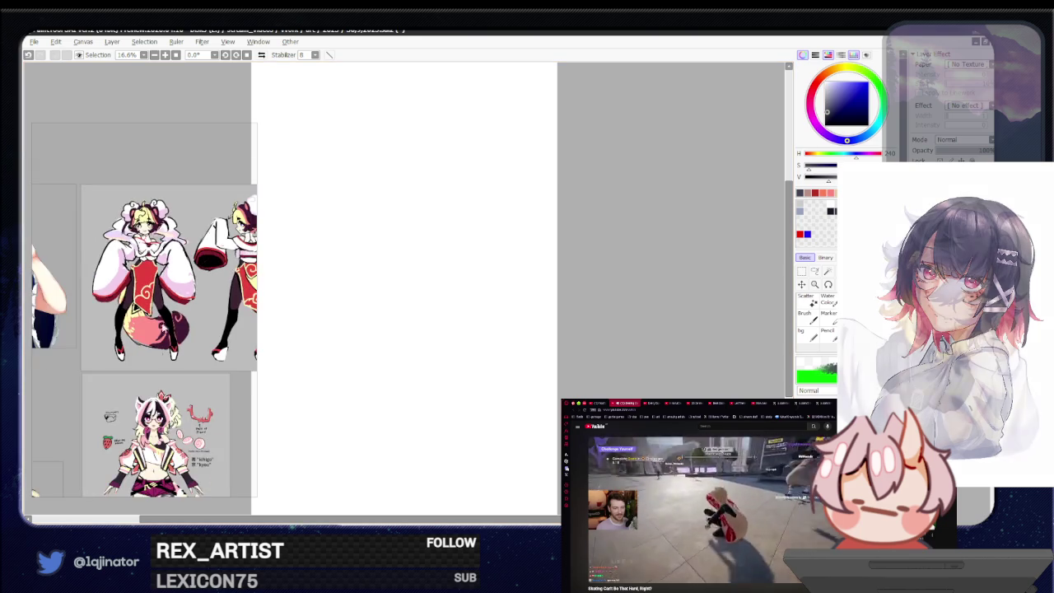
{"action": "scroll", "coordinate": [78, 310], "scroll_direction": "up", "scroll_amount": 2}
{"action": "scroll", "coordinate": [78, 309], "scroll_direction": "up", "scroll_amount": 1}
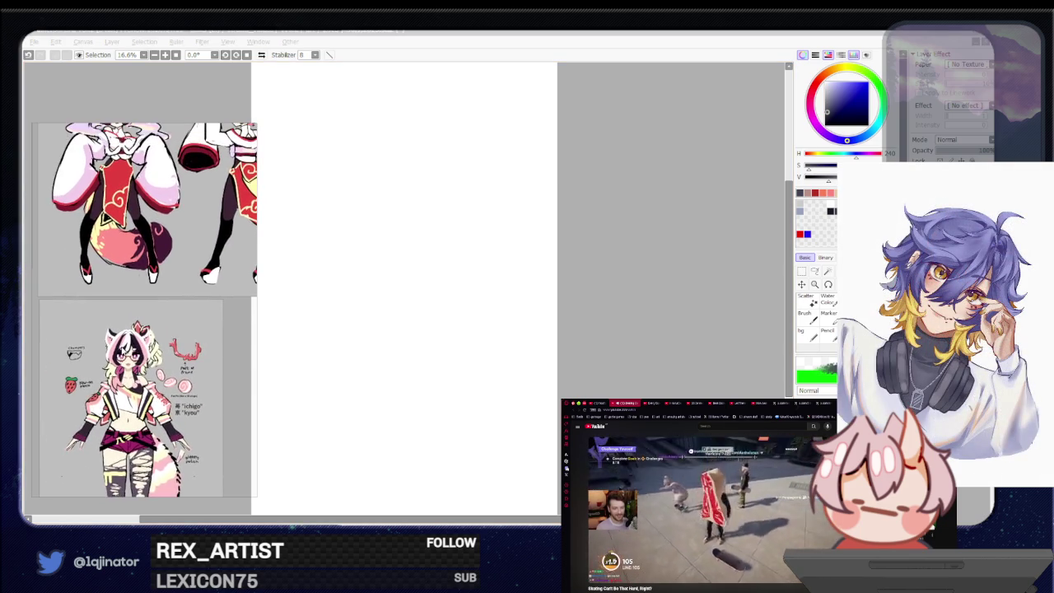
{"action": "scroll", "coordinate": [78, 309], "scroll_direction": "up", "scroll_amount": 1}
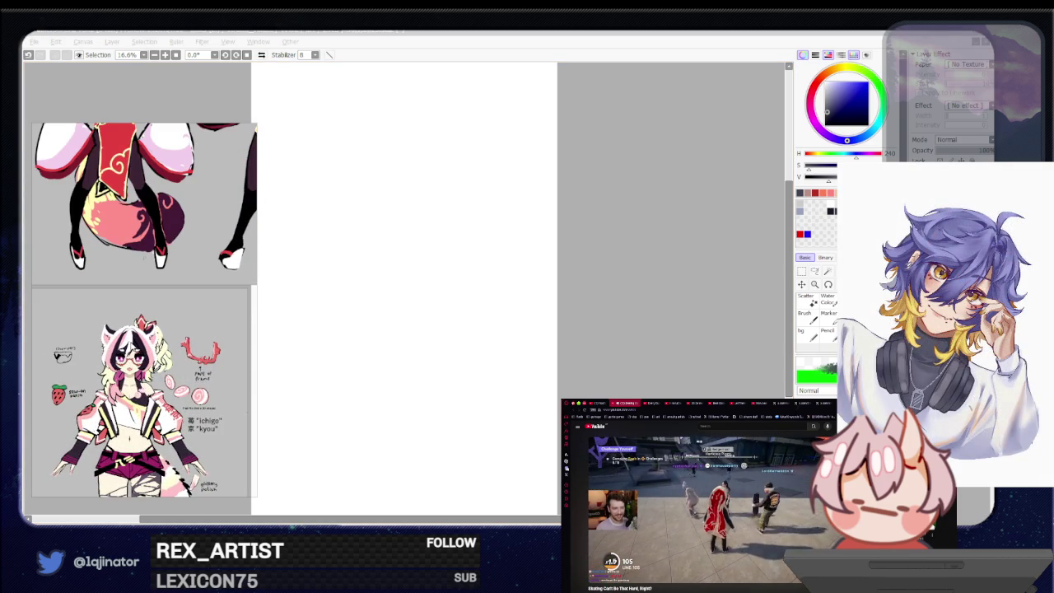
{"action": "scroll", "coordinate": [144, 310], "scroll_direction": "down", "scroll_amount": 1}
{"action": "scroll", "coordinate": [144, 309], "scroll_direction": "down", "scroll_amount": 1}
{"action": "scroll", "coordinate": [144, 309], "scroll_direction": "up", "scroll_amount": 1}
{"action": "scroll", "coordinate": [144, 310], "scroll_direction": "up", "scroll_amount": 1}
{"action": "scroll", "coordinate": [144, 321], "scroll_direction": "up", "scroll_amount": 1}
{"action": "scroll", "coordinate": [144, 321], "scroll_direction": "up", "scroll_amount": 1}
{"action": "scroll", "coordinate": [144, 321], "scroll_direction": "up", "scroll_amount": 1}
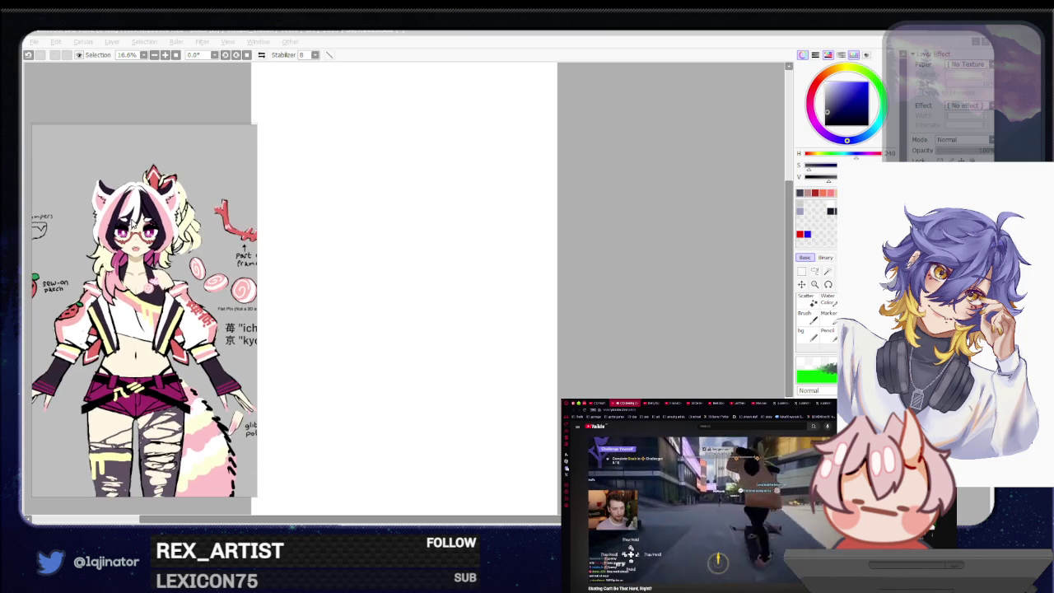
{"action": "left_click", "coordinate": [637, 354]}
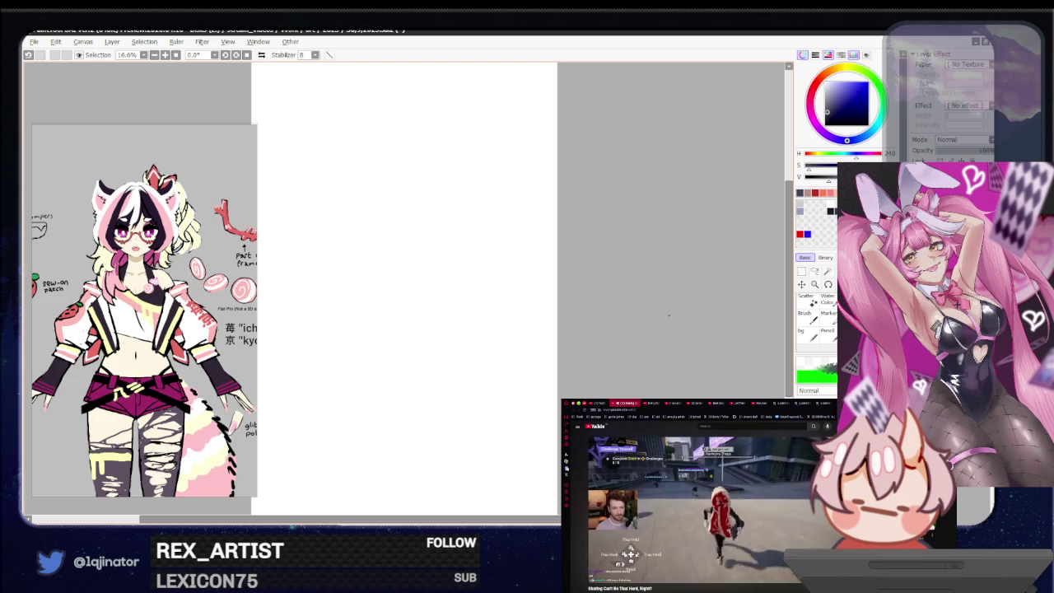
Step: Try two test strokes on the blank page and undo them
{"action": "left_click_drag", "start_coordinate": [448, 363], "coordinate": [462, 367]}
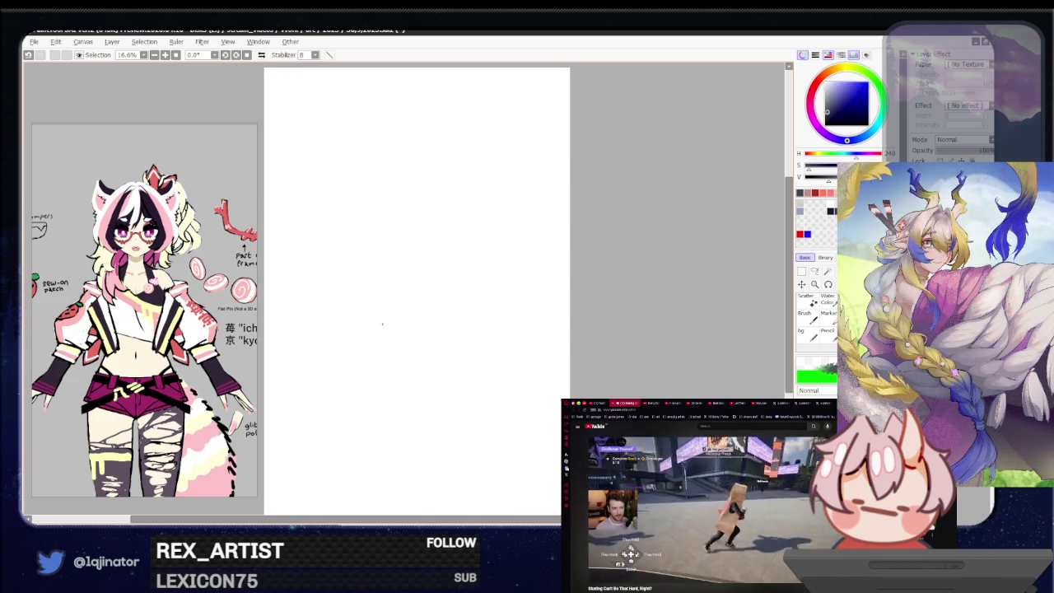
{"action": "left_click_drag", "start_coordinate": [394, 292], "coordinate": [383, 346]}
{"action": "left_click_drag", "start_coordinate": [425, 308], "coordinate": [436, 363]}
{"action": "key", "text": "ctrl+z"}
{"action": "key", "text": "ctrl+z"}
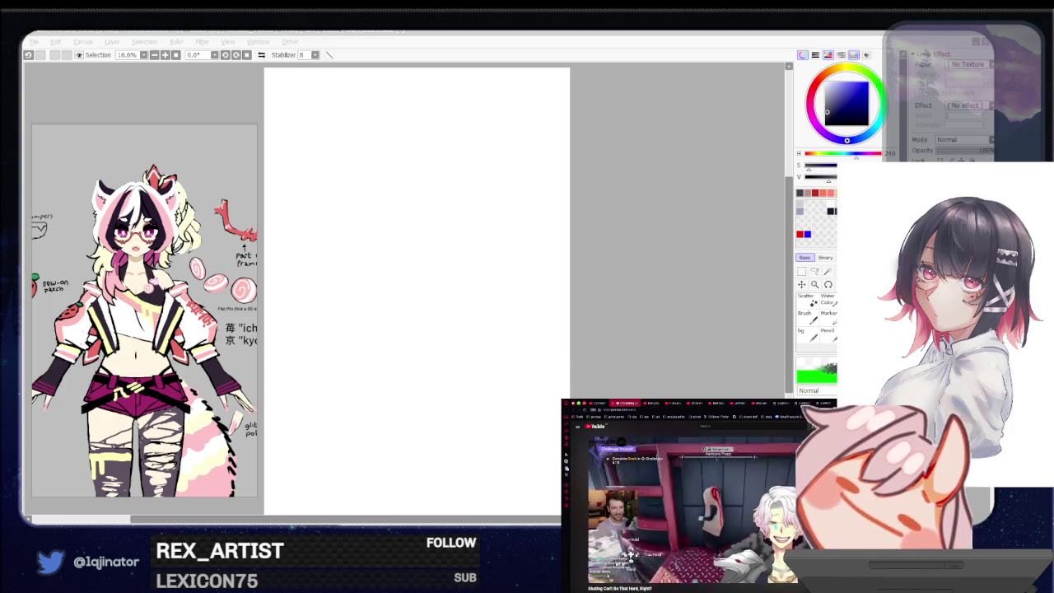
{"action": "left_click", "coordinate": [662, 267]}
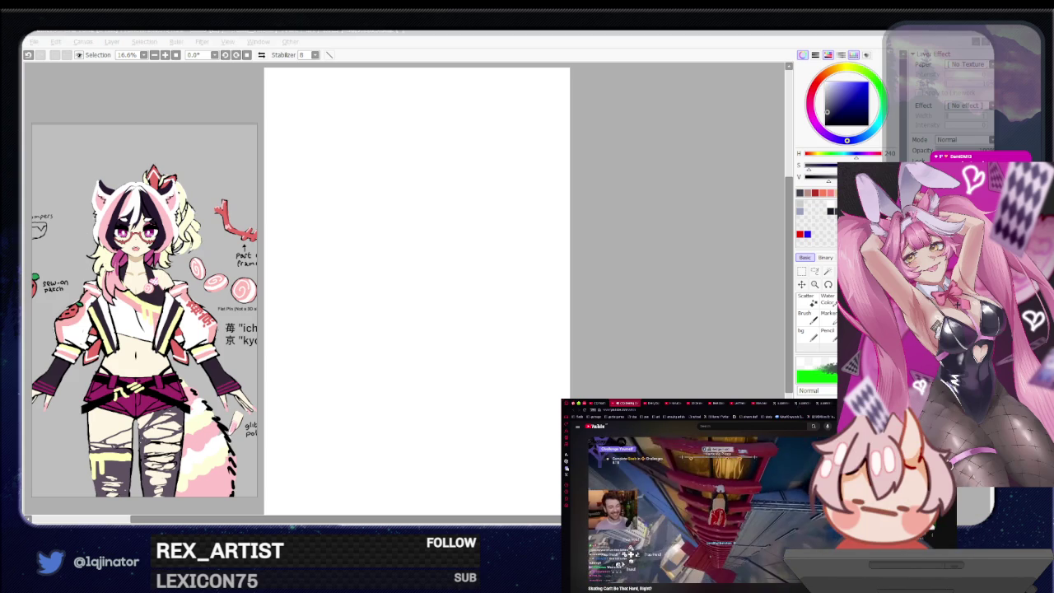
{"action": "left_click", "coordinate": [677, 346]}
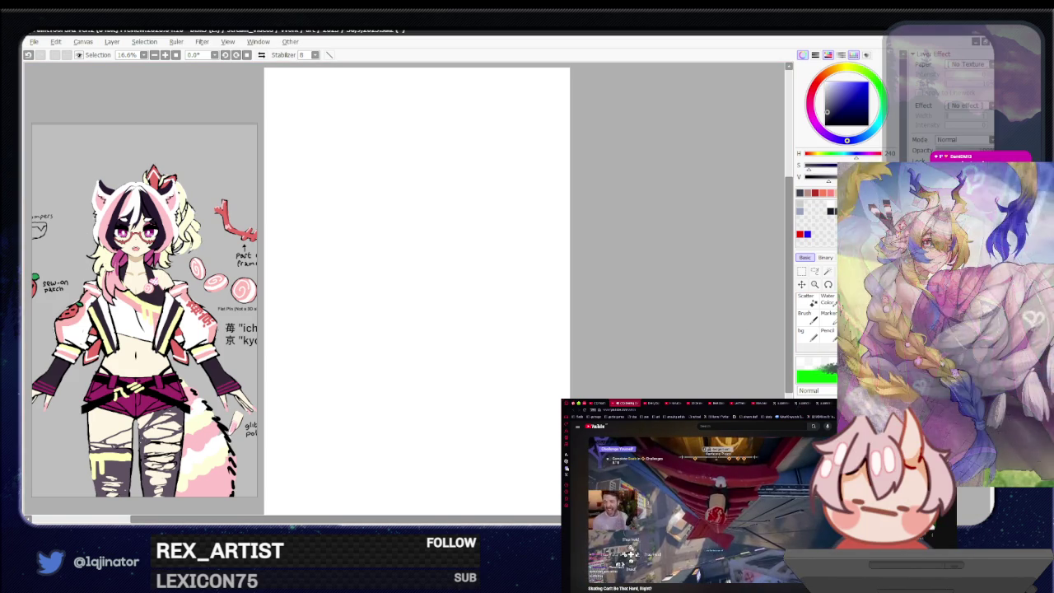
Step: Sketch and discard several head-circle attempts near the page centre
{"action": "left_click_drag", "start_coordinate": [489, 358], "coordinate": [492, 375]}
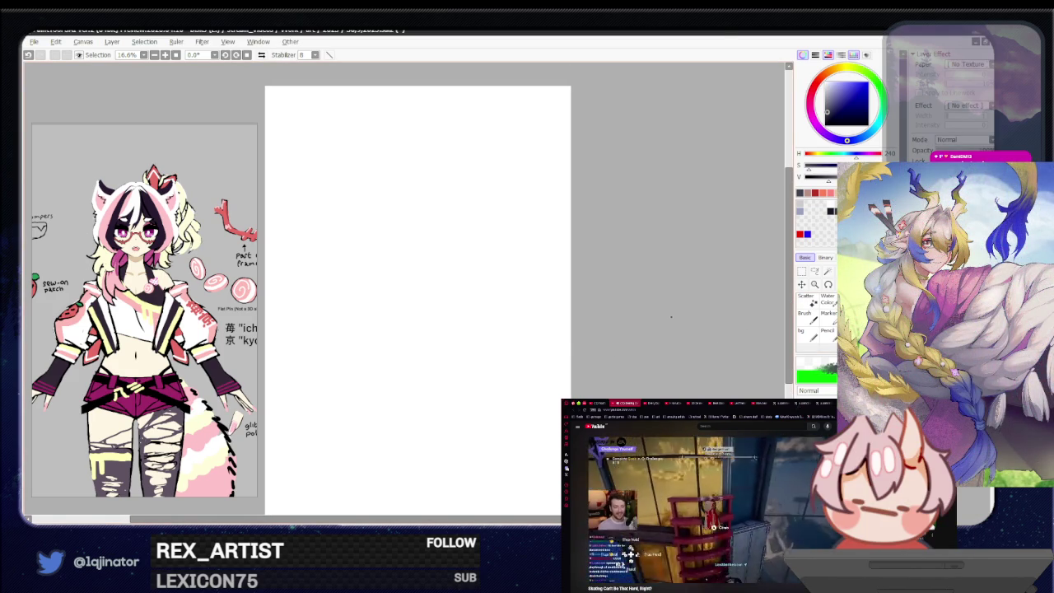
{"action": "mouse_move", "coordinate": [474, 280]}
{"action": "left_mouse_down"}
{"action": "mouse_move", "coordinate": [465, 247]}
{"action": "mouse_move", "coordinate": [415, 398]}
{"action": "left_mouse_up"}
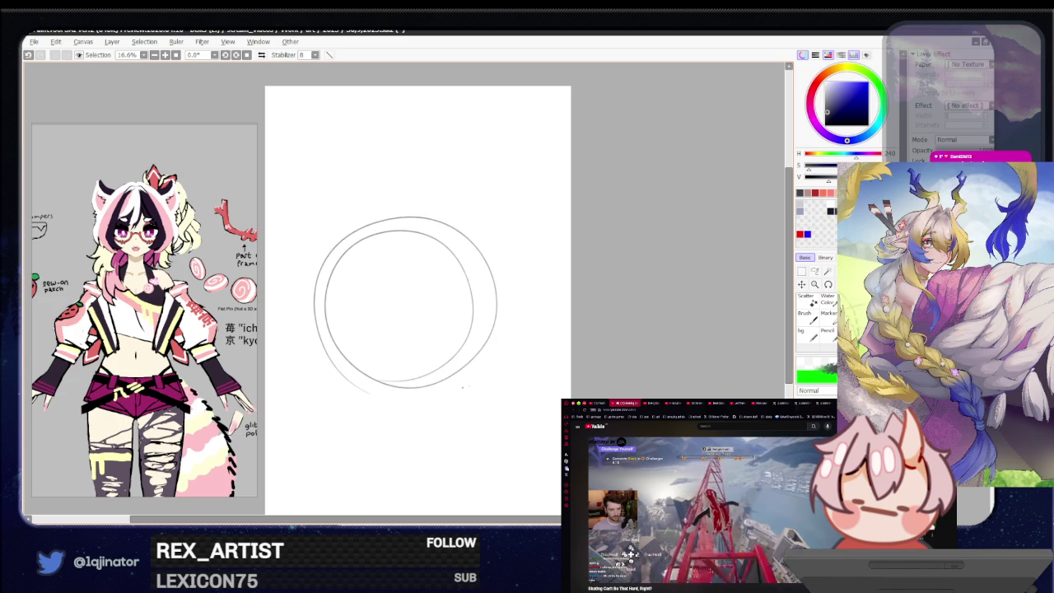
{"action": "key", "text": "ctrl+z"}
{"action": "key", "text": "ctrl+z"}
{"action": "left_click_drag", "start_coordinate": [325, 251], "coordinate": [317, 272]}
{"action": "left_click_drag", "start_coordinate": [346, 219], "coordinate": [494, 321]}
{"action": "key", "text": "ctrl+z"}
{"action": "left_click_drag", "start_coordinate": [409, 212], "coordinate": [482, 236]}
{"action": "mouse_move", "coordinate": [354, 212]}
{"action": "left_mouse_down"}
{"action": "mouse_move", "coordinate": [498, 329]}
{"action": "mouse_move", "coordinate": [329, 362]}
{"action": "left_mouse_up"}
{"action": "key", "text": "ctrl+z"}
{"action": "key", "text": "ctrl+z"}
Step: Keep retrying until one clean large head circle remains
{"action": "left_click_drag", "start_coordinate": [494, 197], "coordinate": [511, 330]}
{"action": "left_click_drag", "start_coordinate": [313, 181], "coordinate": [330, 345]}
{"action": "key", "text": "ctrl+z"}
{"action": "key", "text": "ctrl+z"}
{"action": "key", "text": "ctrl+z"}
{"action": "mouse_move", "coordinate": [395, 177]}
{"action": "left_mouse_down"}
{"action": "mouse_move", "coordinate": [304, 255]}
{"action": "mouse_move", "coordinate": [387, 182]}
{"action": "left_mouse_up"}
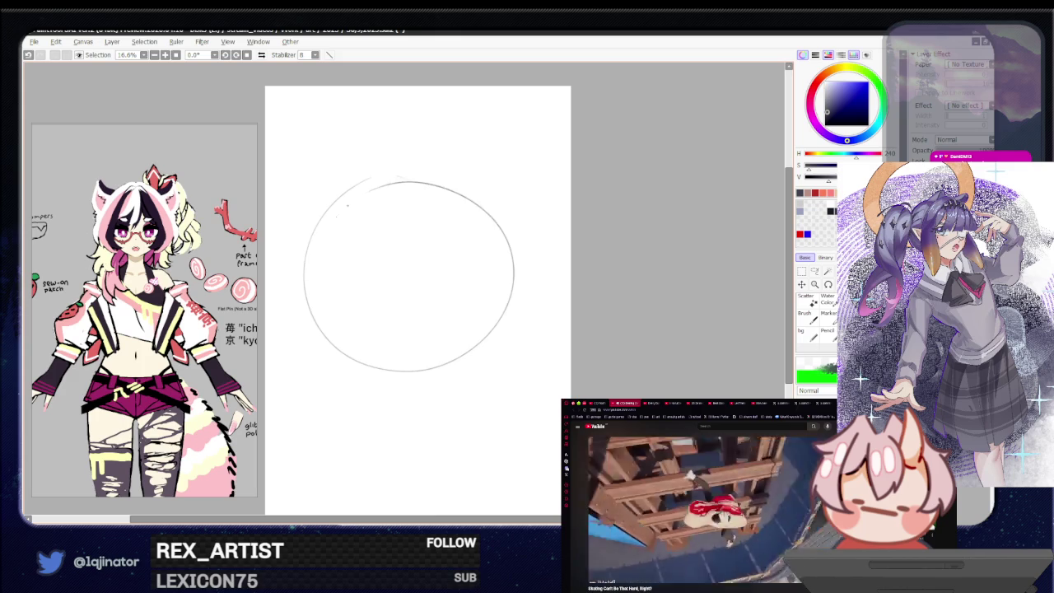
{"action": "key", "text": "ctrl+z"}
{"action": "mouse_move", "coordinate": [319, 313]}
{"action": "left_mouse_down"}
{"action": "mouse_move", "coordinate": [380, 177]}
{"action": "mouse_move", "coordinate": [312, 309]}
{"action": "left_mouse_up"}
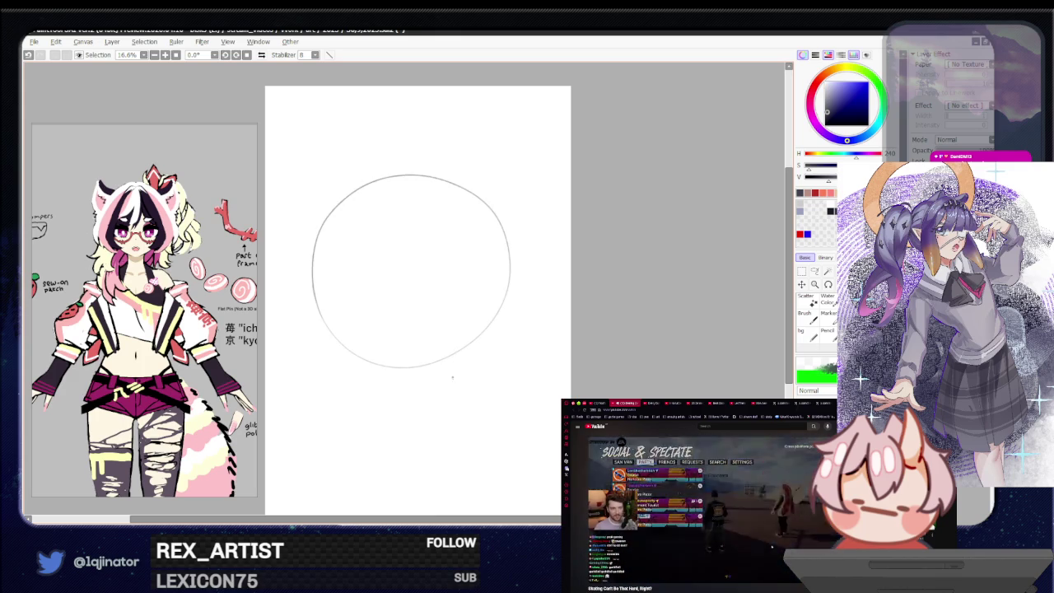
{"action": "scroll", "coordinate": [449, 403], "scroll_direction": "up", "scroll_amount": 1}
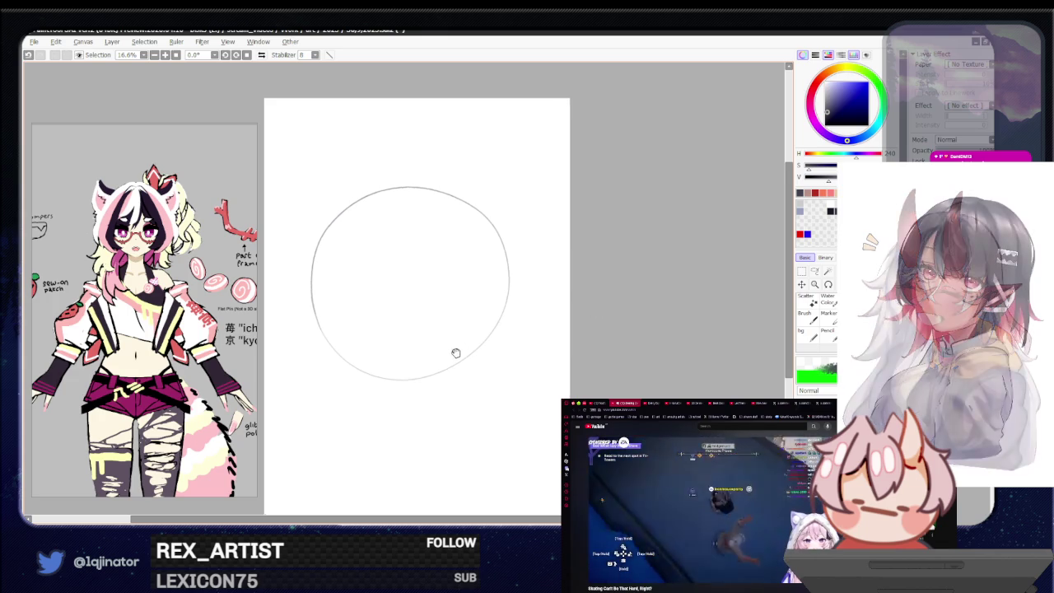
Step: Scale the head circle down slightly with a Ctrl+T transform
{"action": "left_click_drag", "start_coordinate": [454, 351], "coordinate": [459, 363]}
{"action": "key", "text": "ctrl+t"}
{"action": "left_click_drag", "start_coordinate": [522, 230], "coordinate": [501, 228]}
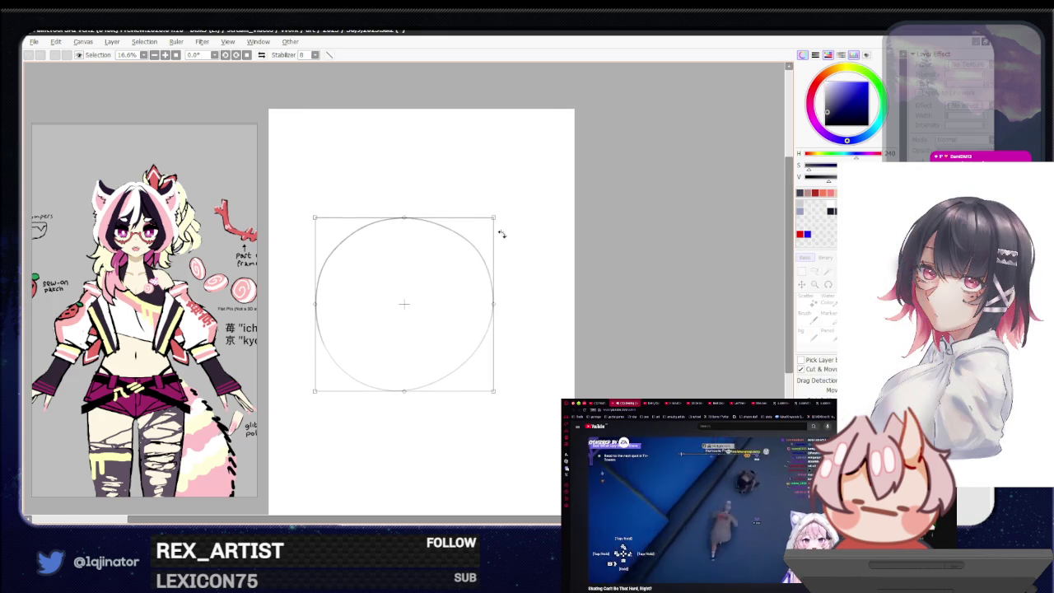
{"action": "key", "text": "Return"}
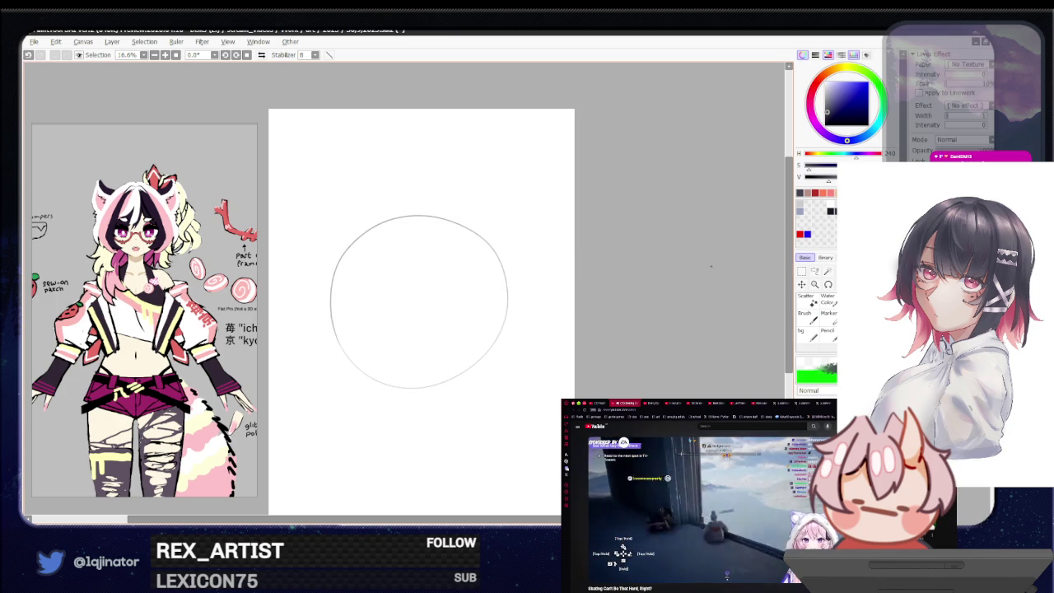
Step: Squash the circle narrower and shorter and shift it up-right
{"action": "scroll", "coordinate": [486, 354], "scroll_direction": "up", "scroll_amount": 1}
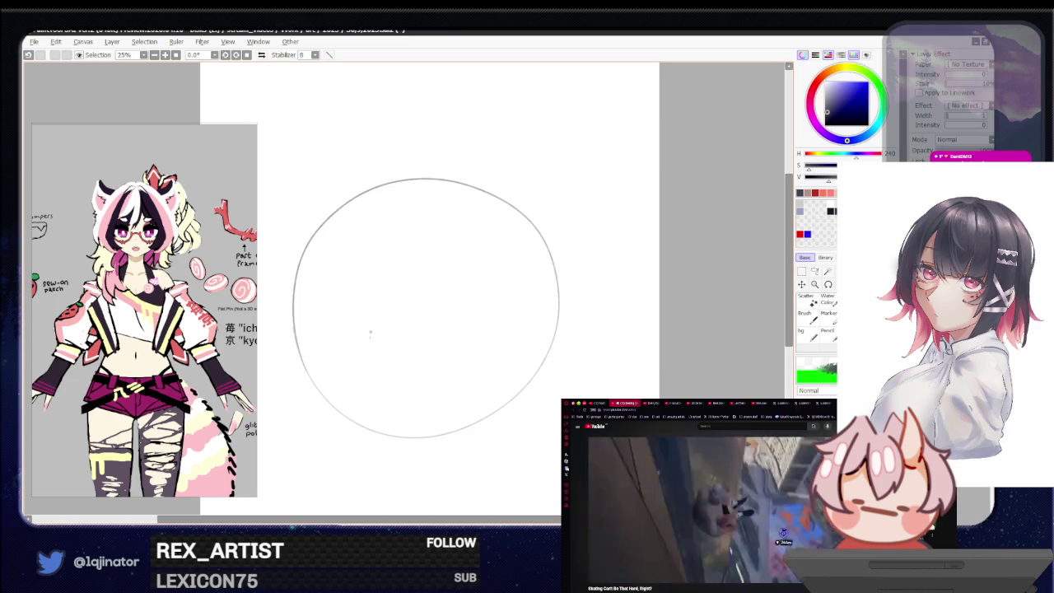
{"action": "key", "text": "ctrl+t"}
{"action": "left_click_drag", "start_coordinate": [557, 177], "coordinate": [508, 228]}
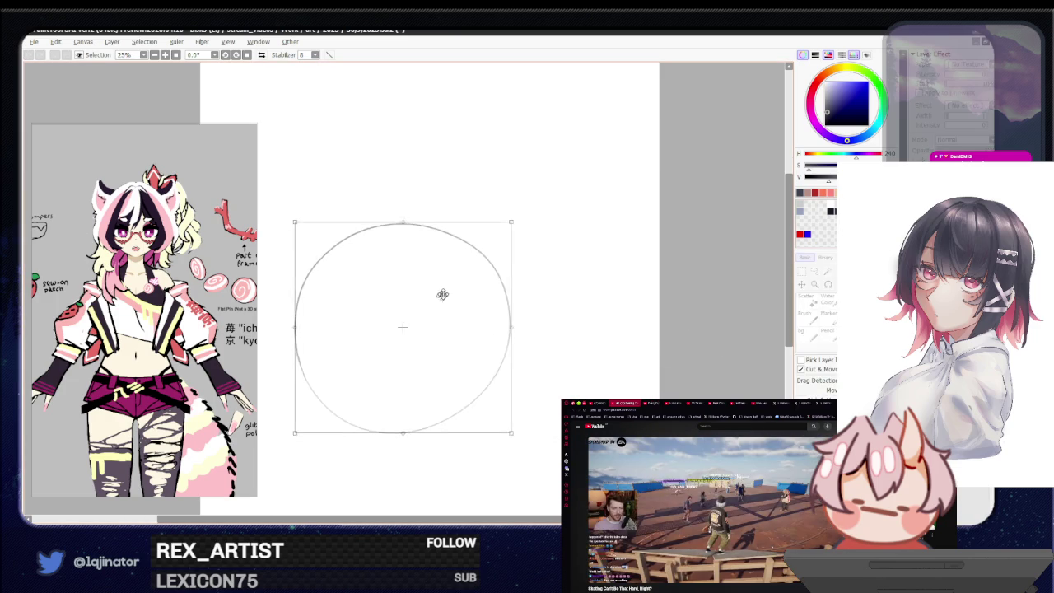
{"action": "left_click_drag", "start_coordinate": [437, 303], "coordinate": [452, 276]}
{"action": "key", "text": "Return"}
Step: Draw the left and right jaw lines down from the head circle
{"action": "left_click_drag", "start_coordinate": [312, 260], "coordinate": [333, 387]}
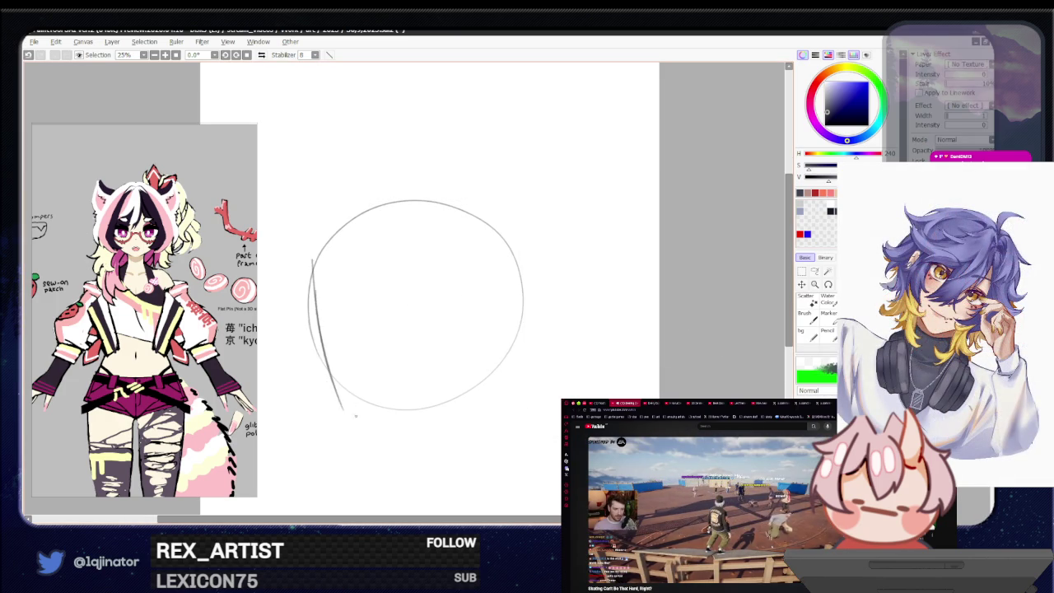
{"action": "key", "text": "ctrl+z"}
{"action": "mouse_move", "coordinate": [312, 268]}
{"action": "left_mouse_down"}
{"action": "mouse_move", "coordinate": [327, 395]}
{"action": "mouse_move", "coordinate": [401, 457]}
{"action": "left_mouse_up"}
{"action": "left_click_drag", "start_coordinate": [318, 357], "coordinate": [399, 455]}
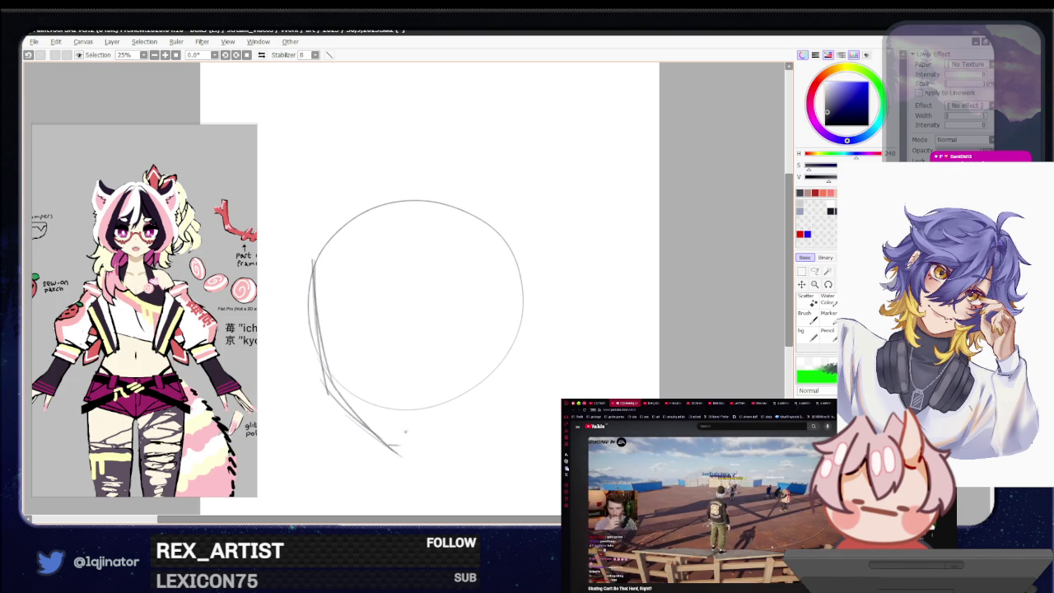
{"action": "left_click_drag", "start_coordinate": [510, 311], "coordinate": [494, 378]}
{"action": "left_click_drag", "start_coordinate": [506, 334], "coordinate": [492, 383]}
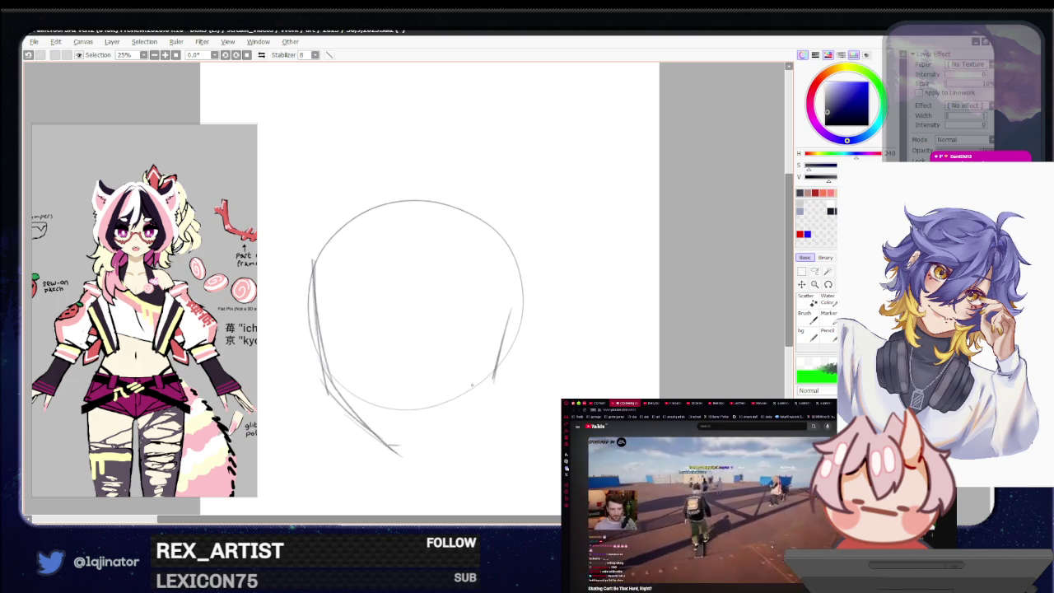
Step: Draw a chin stroke joining the right jaw, retrying, and flip the view to check
{"action": "left_click_drag", "start_coordinate": [404, 448], "coordinate": [491, 387]}
{"action": "key", "text": "ctrl+z"}
{"action": "left_click_drag", "start_coordinate": [404, 452], "coordinate": [496, 386]}
{"action": "key", "text": "ctrl+z"}
{"action": "left_click_drag", "start_coordinate": [412, 448], "coordinate": [496, 383]}
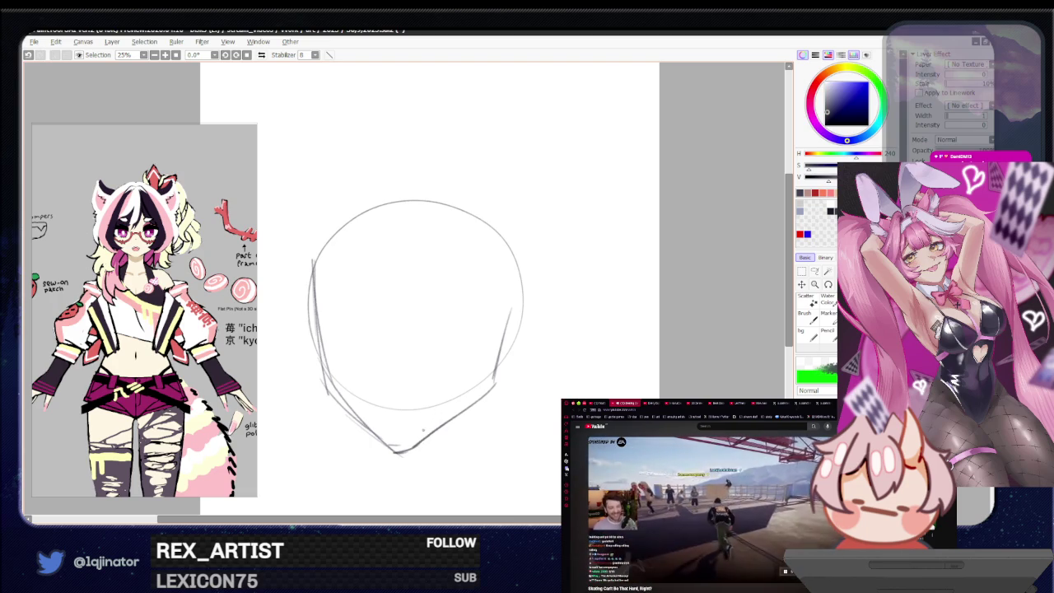
{"action": "key", "text": "ctrl+z"}
{"action": "key", "text": "h"}
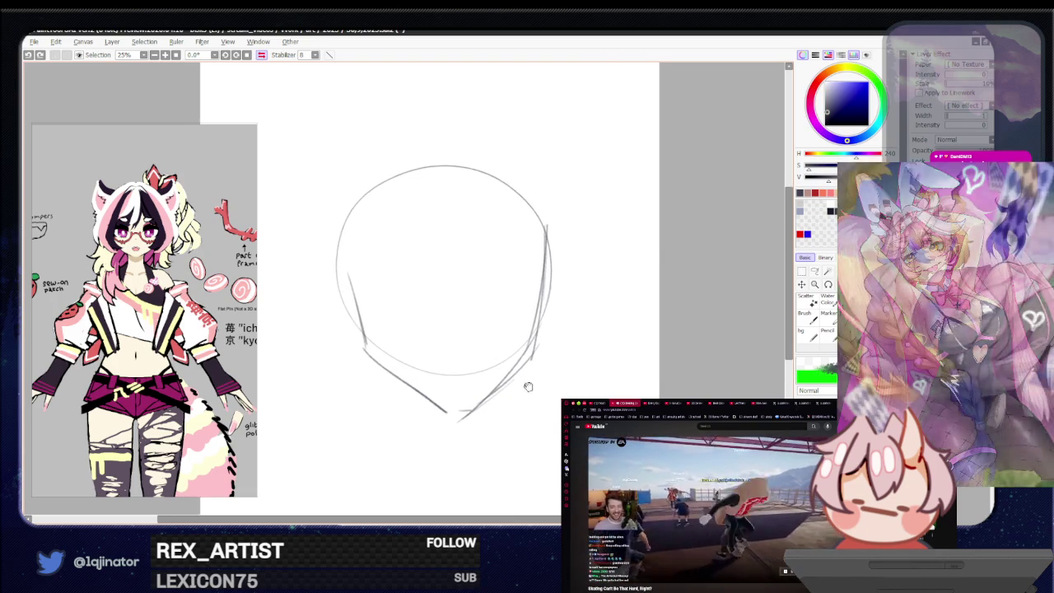
Step: Close the chin gap and redraw the left jaw line
{"action": "mouse_move", "coordinate": [449, 408]}
{"action": "left_mouse_down"}
{"action": "mouse_move", "coordinate": [478, 405]}
{"action": "mouse_move", "coordinate": [458, 392]}
{"action": "left_mouse_up"}
{"action": "key", "text": "ctrl+z"}
{"action": "left_click_drag", "start_coordinate": [317, 359], "coordinate": [382, 410]}
{"action": "key", "text": "ctrl+z"}
{"action": "left_click_drag", "start_coordinate": [315, 348], "coordinate": [398, 419]}
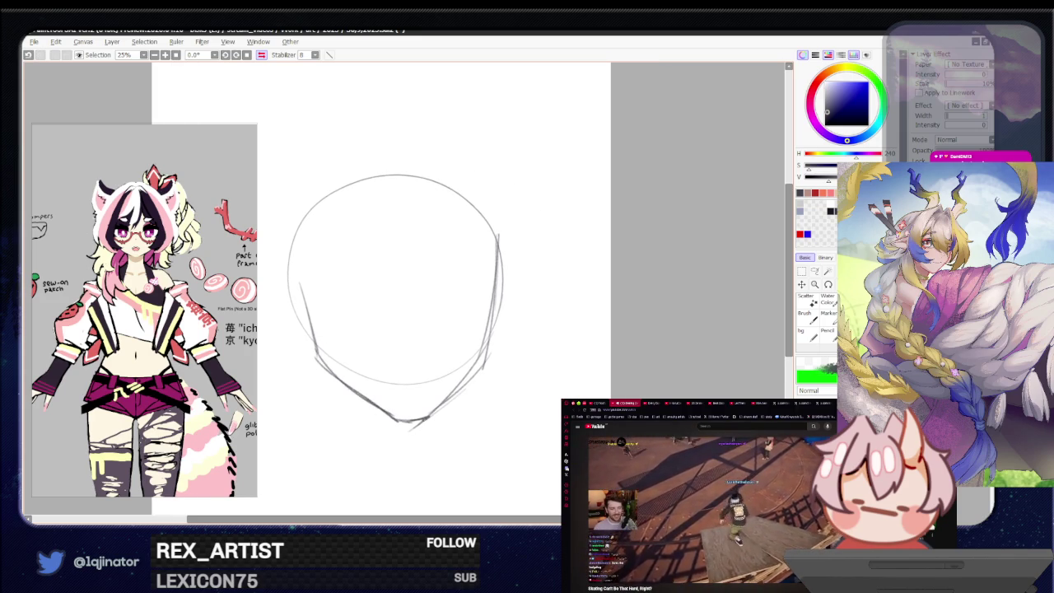
{"action": "key", "text": "minus"}
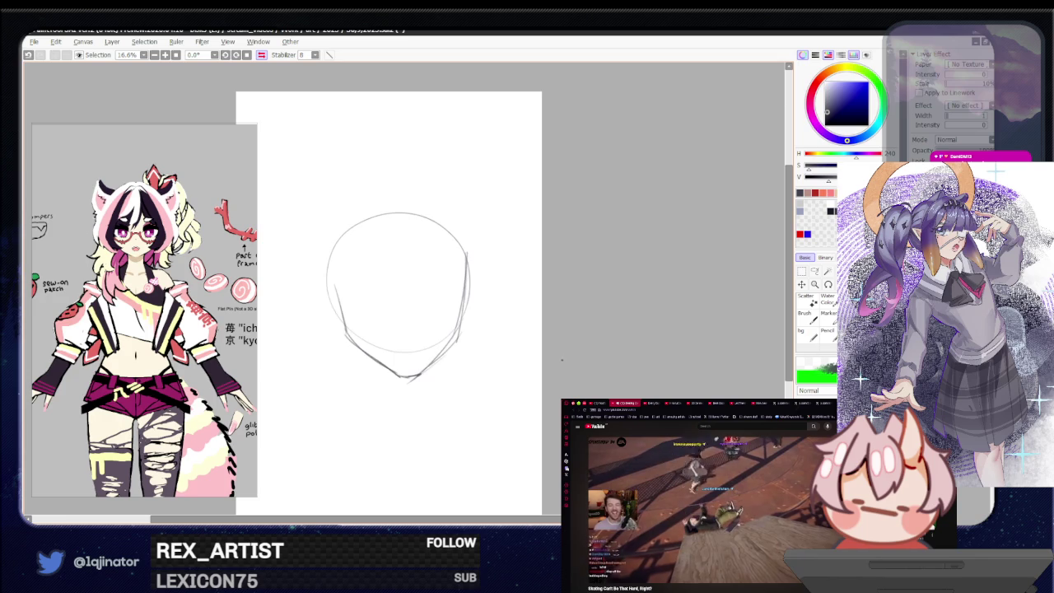
{"action": "left_click", "coordinate": [258, 41]}
{"action": "left_click", "coordinate": [263, 66]}
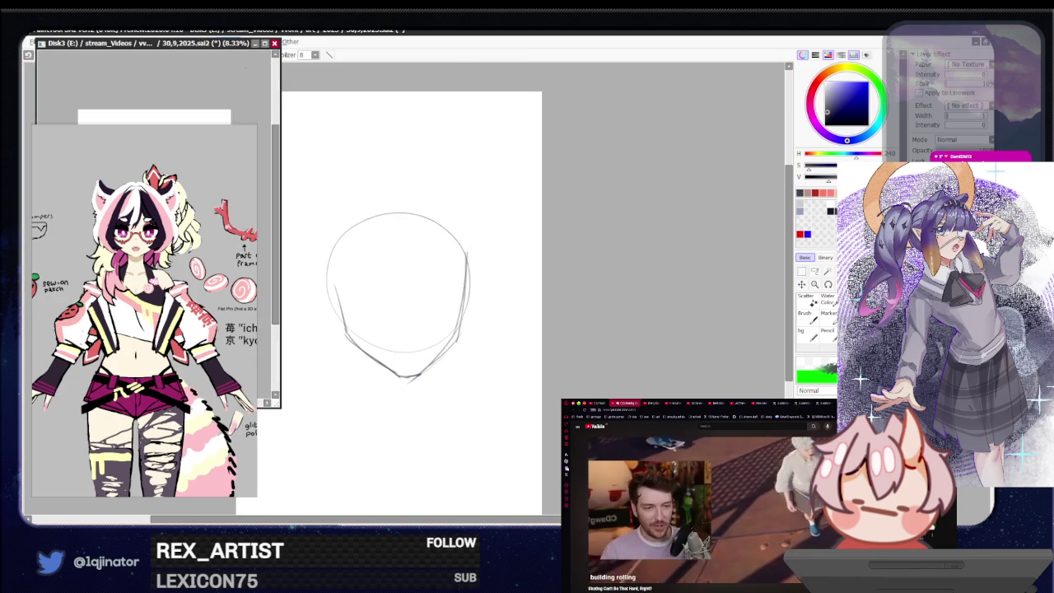
{"action": "key", "text": "ctrl+w"}
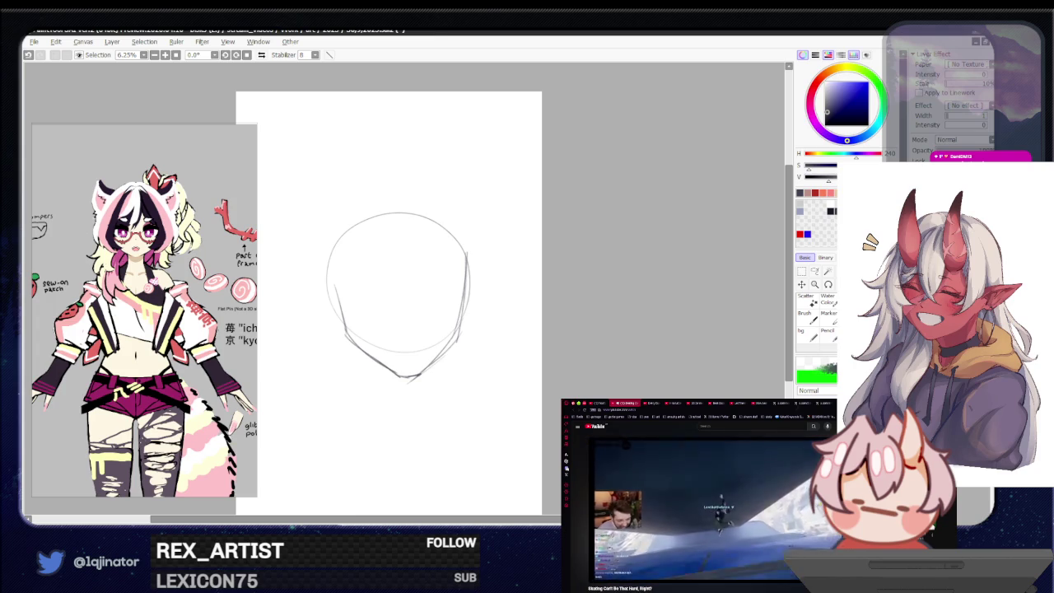
{"action": "left_click", "coordinate": [628, 329]}
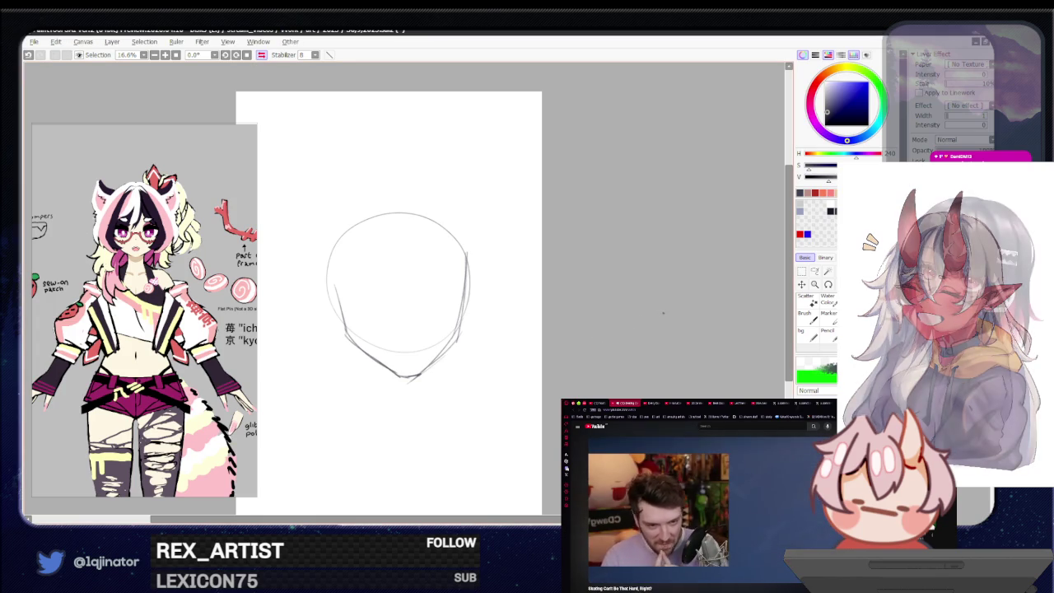
{"action": "key", "text": "Delete"}
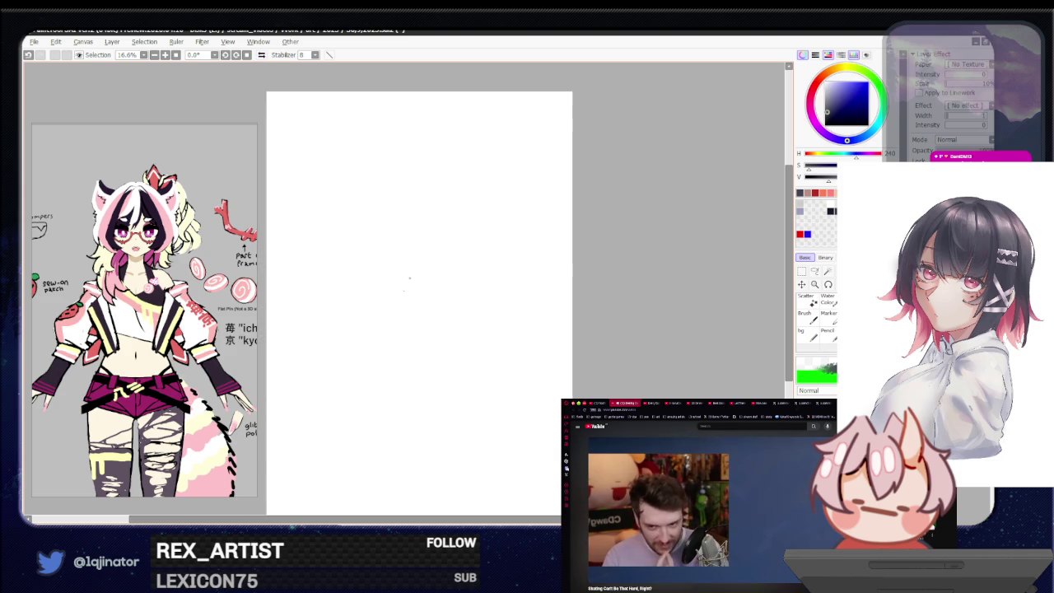
Step: Draw a new double-lined head circle with a left jaw line beneath it
{"action": "left_click_drag", "start_coordinate": [387, 338], "coordinate": [481, 329]}
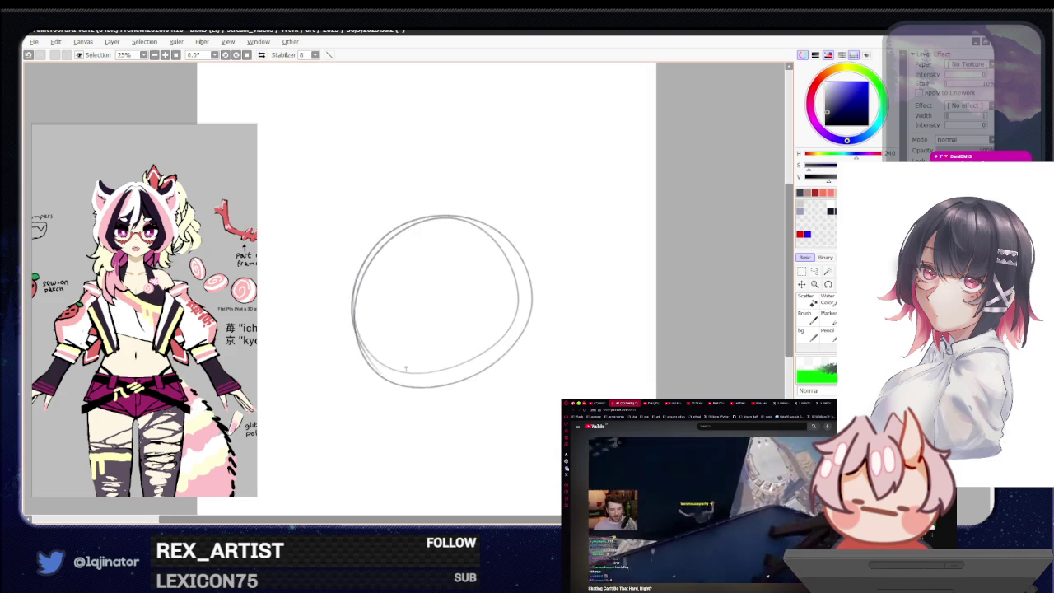
{"action": "scroll", "coordinate": [404, 327], "scroll_direction": "up", "scroll_amount": 1}
{"action": "left_click_drag", "start_coordinate": [355, 285], "coordinate": [399, 380]}
{"action": "key", "text": "ctrl+z"}
{"action": "key", "text": "ctrl+z"}
{"action": "mouse_move", "coordinate": [354, 276]}
{"action": "left_mouse_down"}
{"action": "mouse_move", "coordinate": [377, 374]}
{"action": "mouse_move", "coordinate": [410, 399]}
{"action": "mouse_move", "coordinate": [432, 398]}
{"action": "left_mouse_up"}
Step: Add the right jaw and chin line, then remove the stray strokes
{"action": "mouse_move", "coordinate": [514, 288]}
{"action": "left_mouse_down"}
{"action": "mouse_move", "coordinate": [494, 359]}
{"action": "mouse_move", "coordinate": [425, 403]}
{"action": "left_mouse_up"}
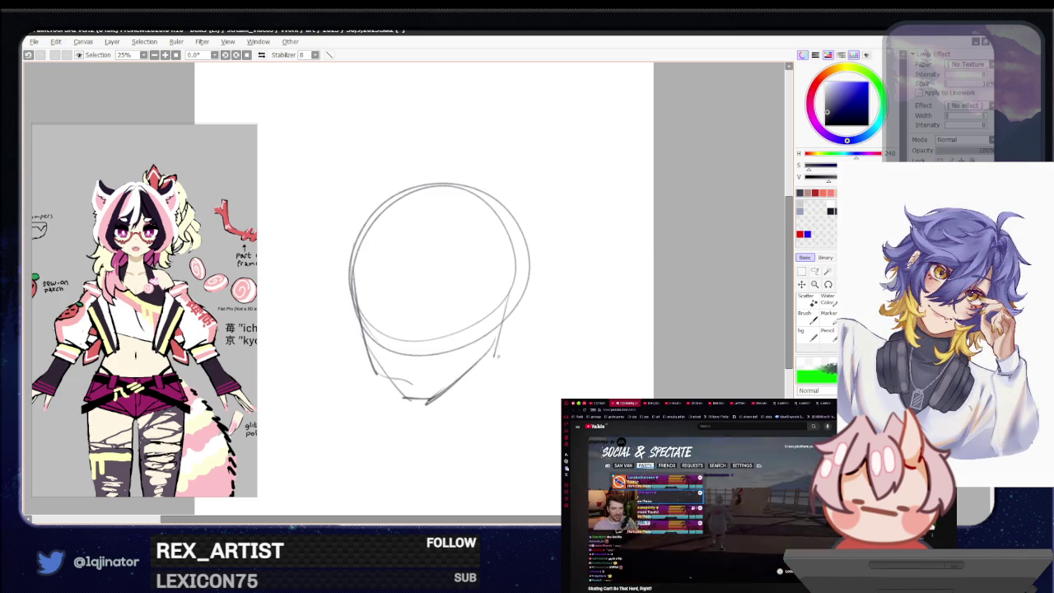
{"action": "key", "text": "minus"}
{"action": "mouse_move", "coordinate": [468, 306]}
{"action": "left_mouse_down"}
{"action": "mouse_move", "coordinate": [465, 357]}
{"action": "mouse_move", "coordinate": [421, 367]}
{"action": "left_mouse_up"}
{"action": "key", "text": "ctrl+z"}
{"action": "key", "text": "ctrl+z"}
{"action": "key", "text": "ctrl+t"}
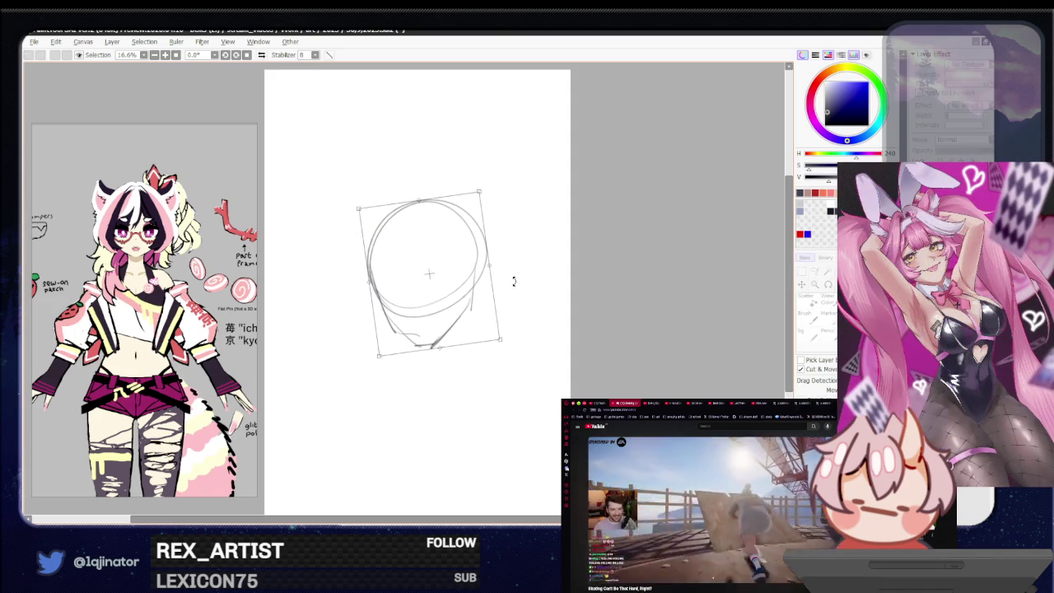
Step: Rotate the head sketch slightly in the transform box and confirm it
{"action": "left_click_drag", "start_coordinate": [513, 280], "coordinate": [471, 299]}
{"action": "key", "text": "Return"}
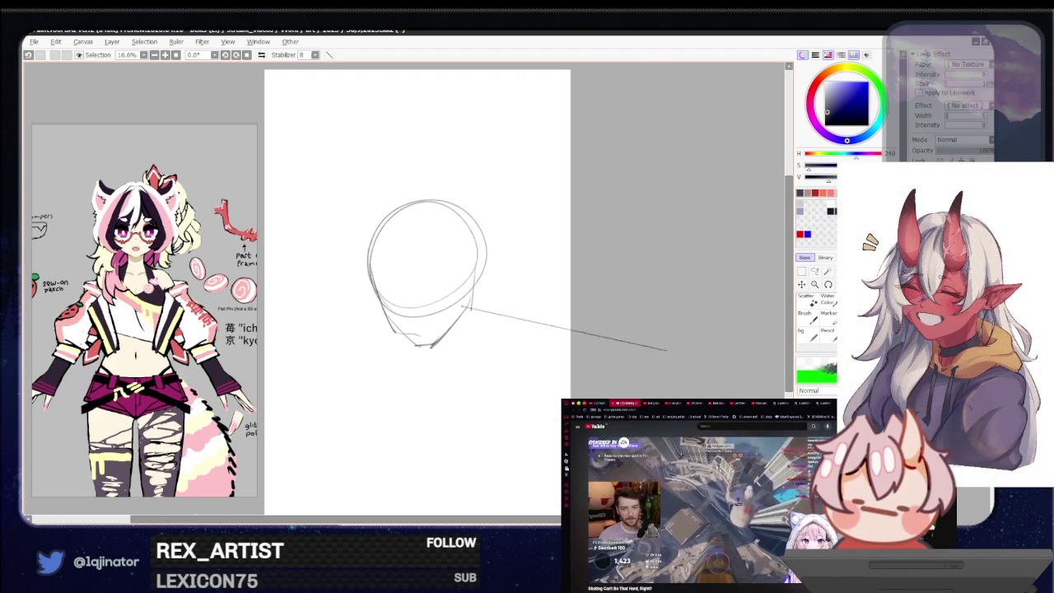
{"action": "scroll", "coordinate": [455, 311], "scroll_direction": "up", "scroll_amount": 1}
{"action": "scroll", "coordinate": [490, 360], "scroll_direction": "up", "scroll_amount": 1}
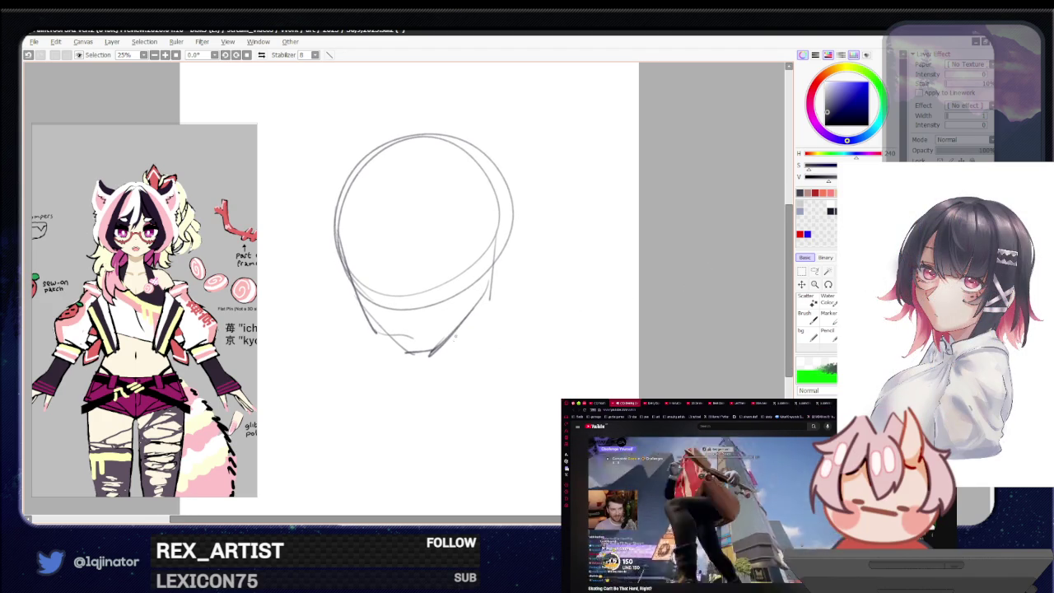
{"action": "left_click_drag", "start_coordinate": [459, 346], "coordinate": [465, 362]}
Step: Revert to the untilted circle, redraw the jaw curves, and add a short inner guide dash
{"action": "key", "text": "ctrl+z"}
{"action": "key", "text": "ctrl+z"}
{"action": "key", "text": "ctrl+z"}
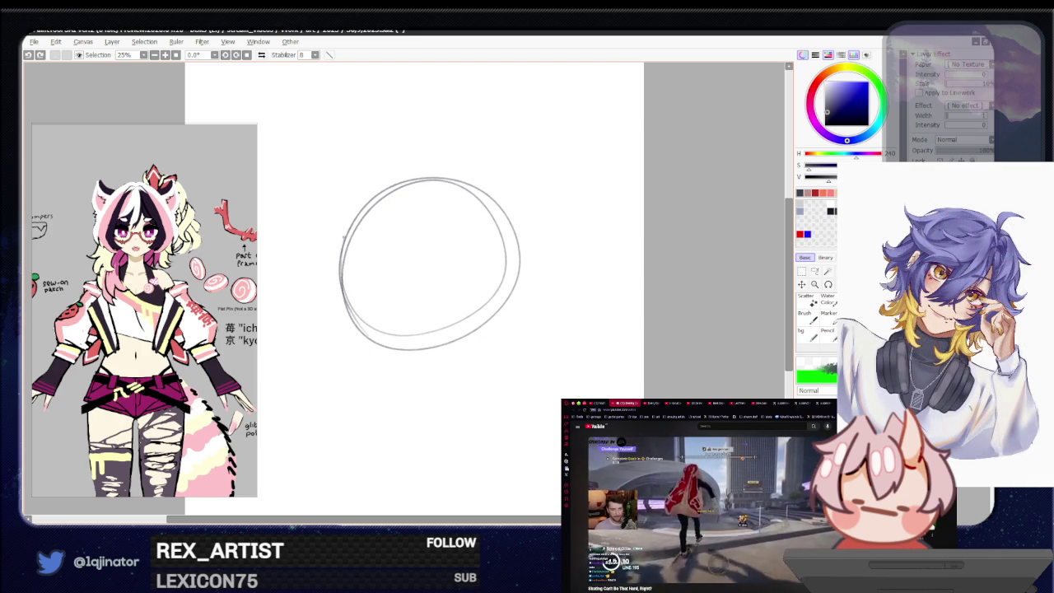
{"action": "mouse_move", "coordinate": [346, 272]}
{"action": "left_mouse_down"}
{"action": "mouse_move", "coordinate": [361, 331]}
{"action": "mouse_move", "coordinate": [404, 364]}
{"action": "left_mouse_up"}
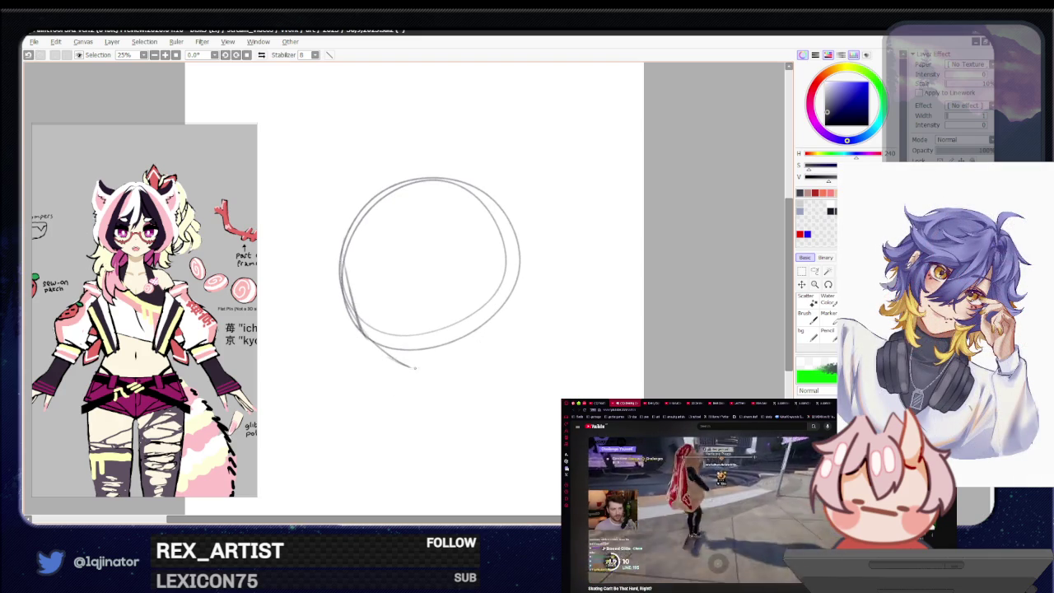
{"action": "key", "text": "ctrl+z"}
{"action": "key", "text": "ctrl+z"}
{"action": "mouse_move", "coordinate": [361, 331]}
{"action": "left_mouse_down"}
{"action": "mouse_move", "coordinate": [422, 371]}
{"action": "mouse_move", "coordinate": [486, 328]}
{"action": "left_mouse_up"}
{"action": "key", "text": "ctrl+z"}
{"action": "left_click_drag", "start_coordinate": [437, 367], "coordinate": [488, 292]}
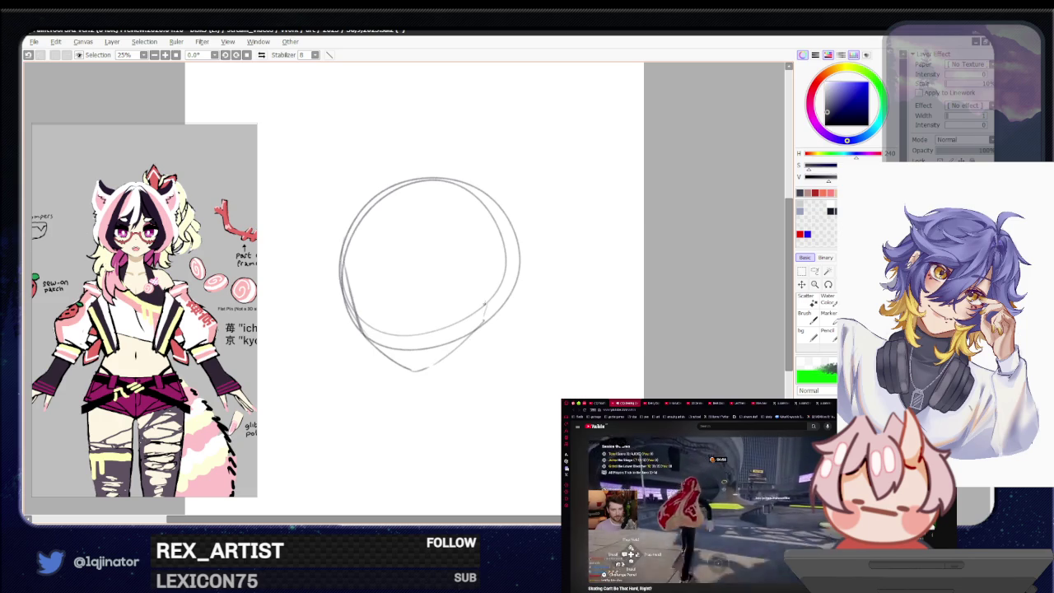
{"action": "left_click_drag", "start_coordinate": [387, 283], "coordinate": [413, 288]}
{"action": "key", "text": "ctrl+z"}
{"action": "key", "text": "ctrl+z"}
{"action": "key", "text": "ctrl+z"}
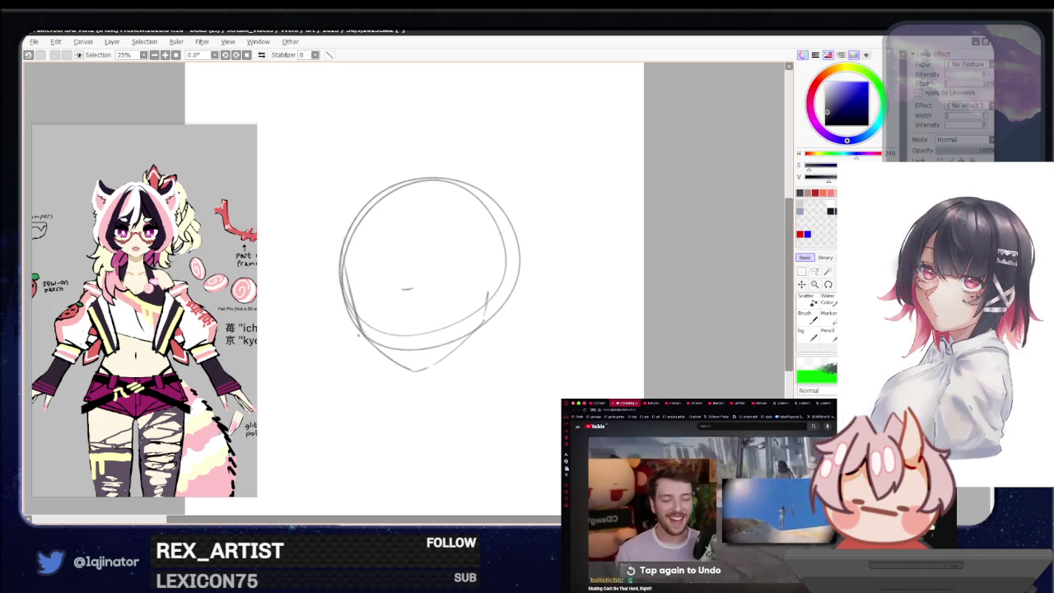
{"action": "scroll", "coordinate": [494, 382], "scroll_direction": "up", "scroll_amount": 1}
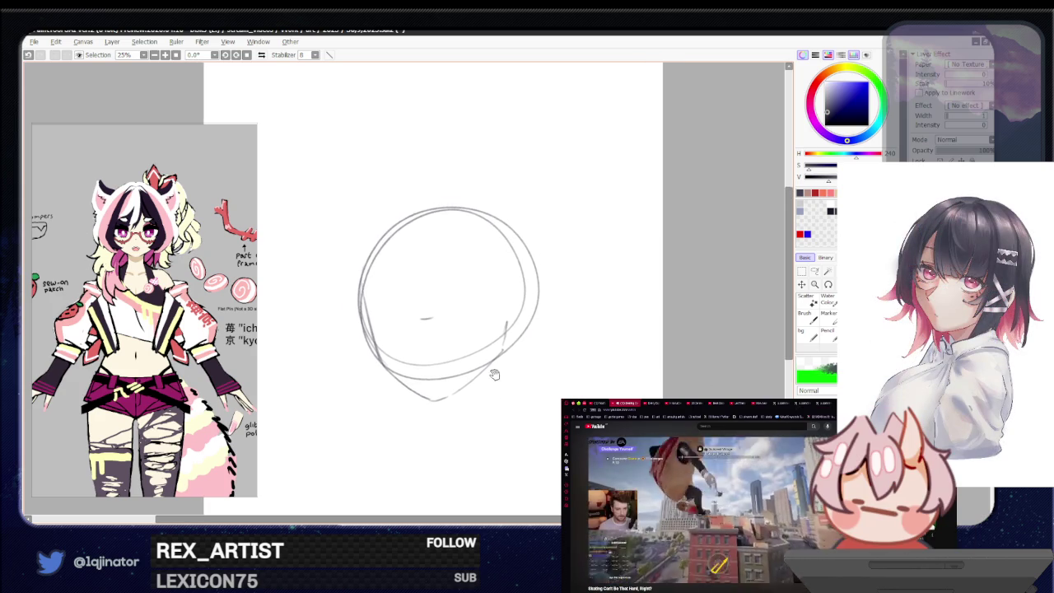
{"action": "scroll", "coordinate": [485, 354], "scroll_direction": "up", "scroll_amount": 1}
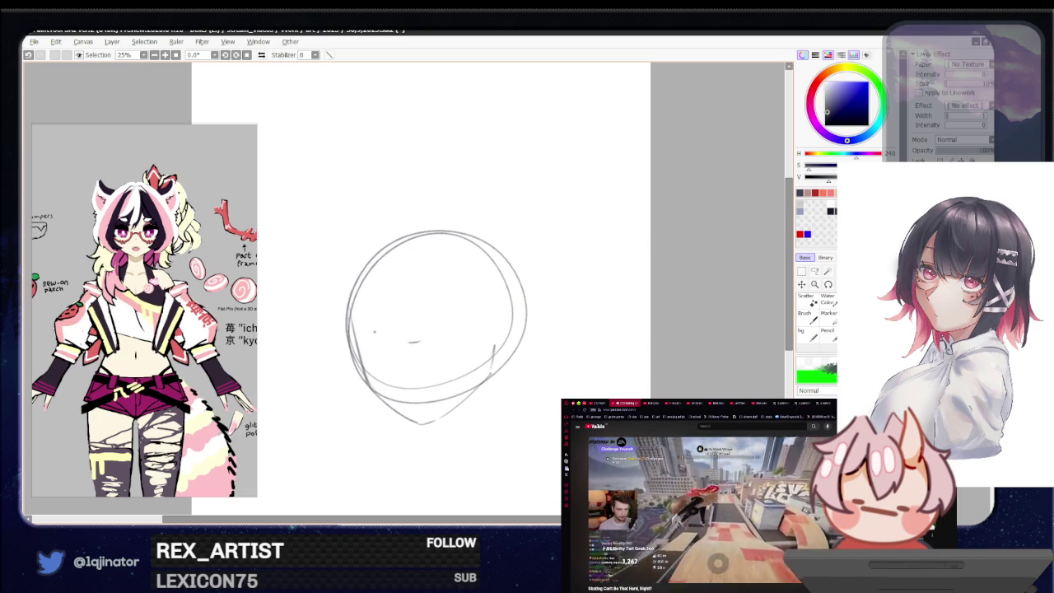
{"action": "scroll", "coordinate": [429, 346], "scroll_direction": "down", "scroll_amount": 1}
{"action": "scroll", "coordinate": [445, 395], "scroll_direction": "down", "scroll_amount": 1}
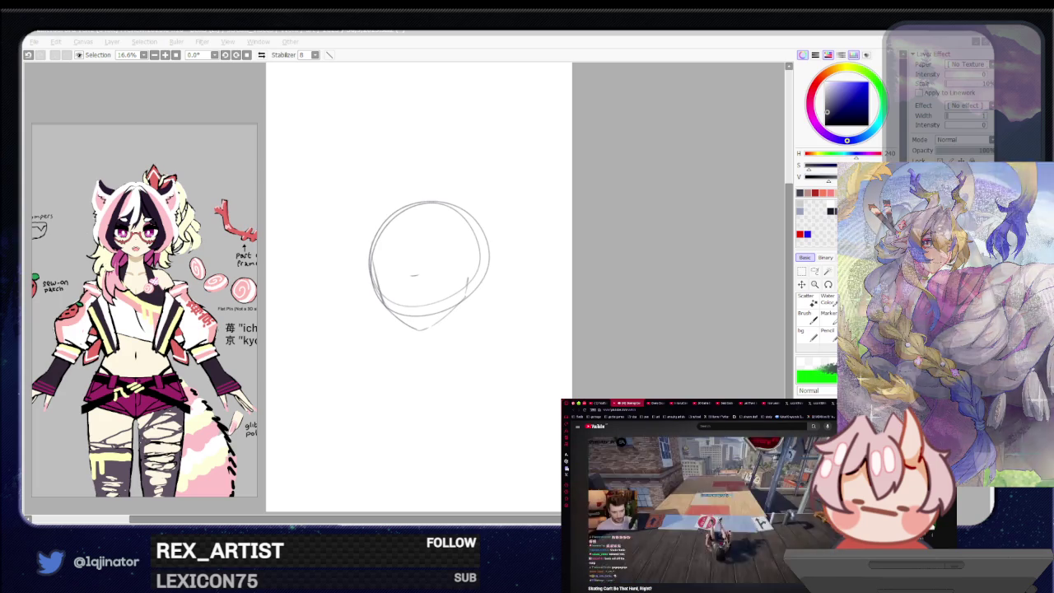
Step: Remove the stray straight line and transform the head sketch upward
{"action": "left_click", "coordinate": [635, 288]}
{"action": "left_click", "coordinate": [613, 336], "text": "shift"}
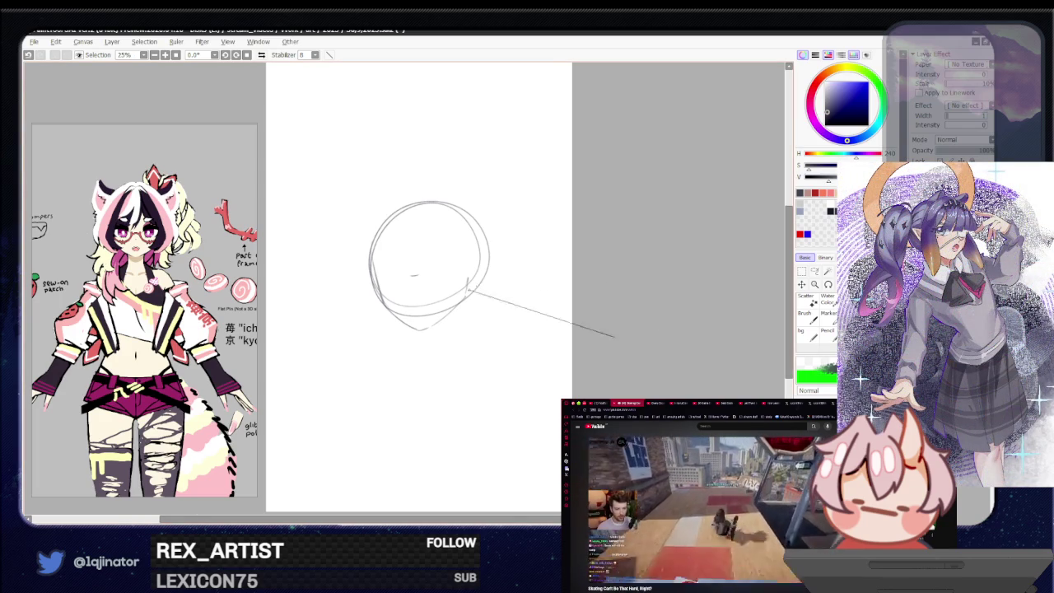
{"action": "key", "text": "ctrl+z"}
{"action": "scroll", "coordinate": [429, 264], "scroll_direction": "up", "scroll_amount": 1}
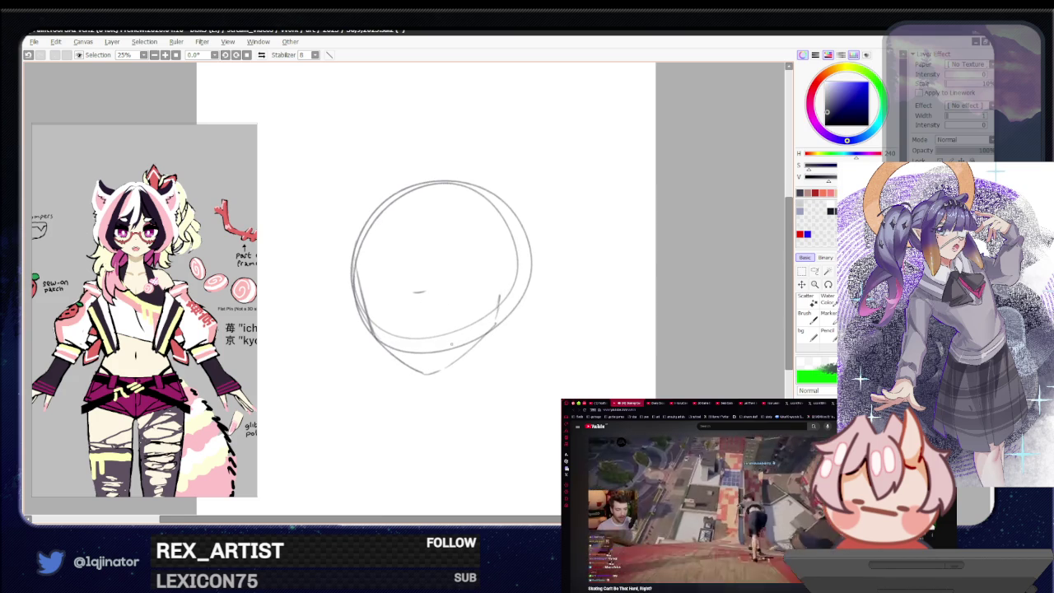
{"action": "key", "text": "ctrl+t"}
{"action": "left_click_drag", "start_coordinate": [569, 223], "coordinate": [532, 260]}
{"action": "key", "text": "Return"}
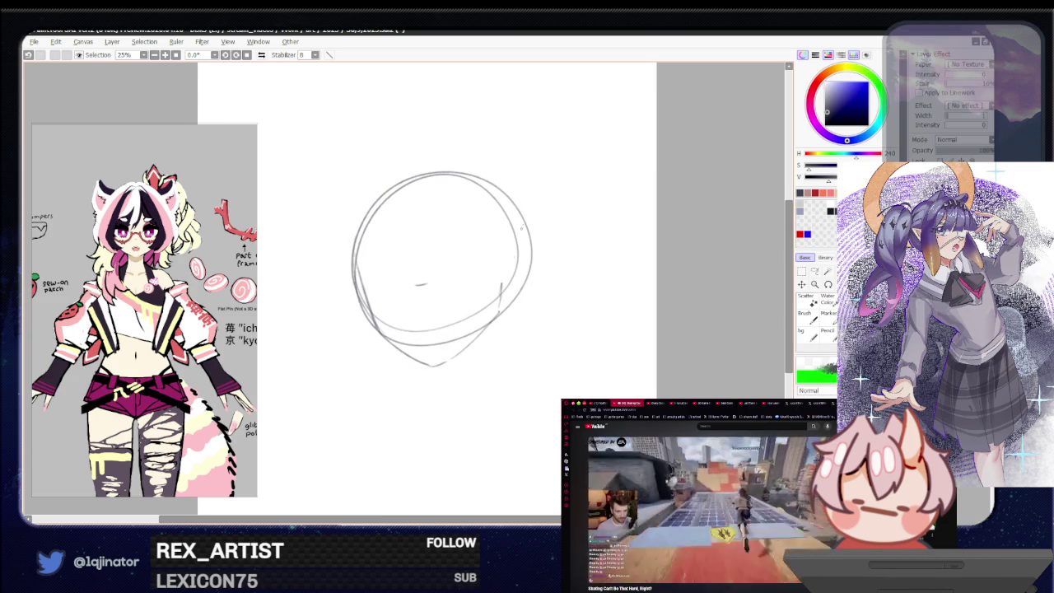
Step: Redraw the head circle's right side, move the sketch up-right, and choose a fine brush
{"action": "left_click_drag", "start_coordinate": [522, 200], "coordinate": [515, 305]}
{"action": "left_click_drag", "start_coordinate": [481, 180], "coordinate": [509, 313]}
{"action": "mouse_move", "coordinate": [448, 399]}
{"action": "left_mouse_down"}
{"action": "mouse_move", "coordinate": [461, 364]}
{"action": "mouse_move", "coordinate": [440, 353]}
{"action": "left_mouse_up"}
{"action": "left_click_drag", "start_coordinate": [424, 178], "coordinate": [430, 237]}
{"action": "key", "text": "ctrl+z"}
{"action": "key", "text": "e"}
{"action": "key", "text": "n"}
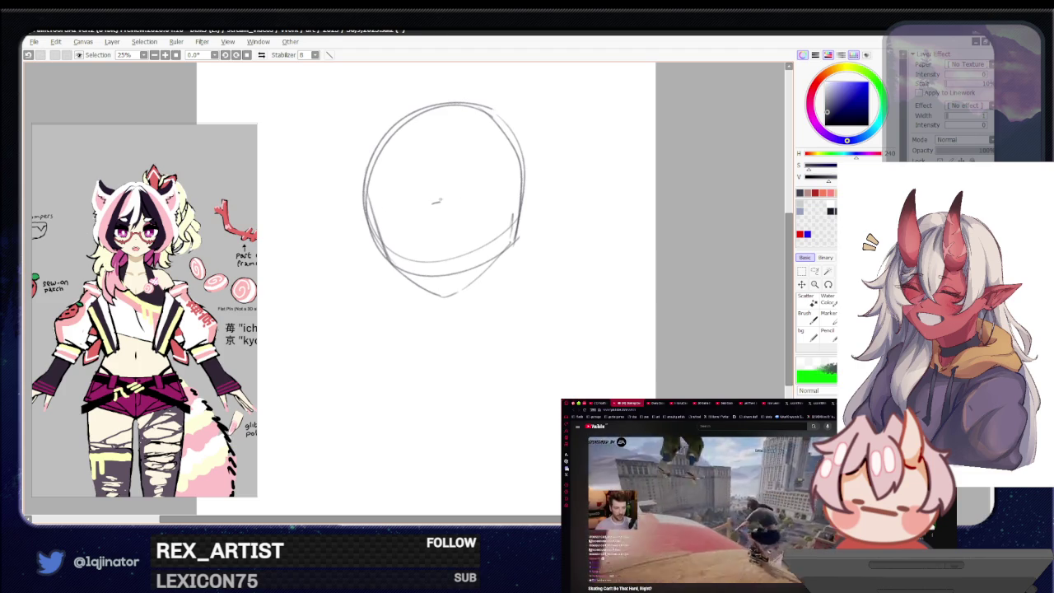
Step: Sketch two slanted, half-closed eye lines on the face, then zoom out to 16.6%
{"action": "left_click_drag", "start_coordinate": [406, 194], "coordinate": [405, 203]}
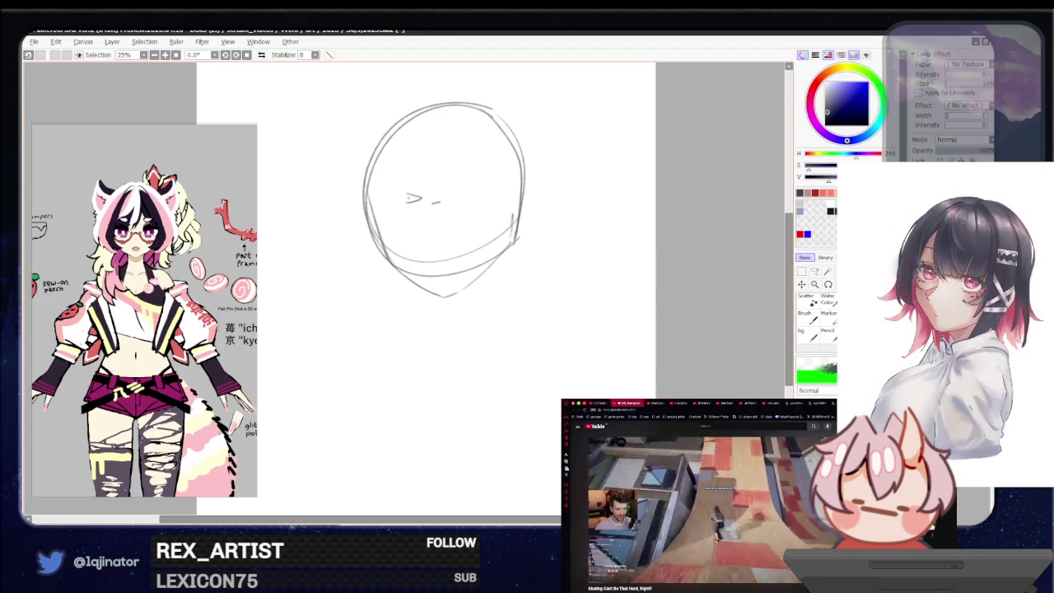
{"action": "key", "text": "ctrl+z"}
{"action": "mouse_move", "coordinate": [376, 222]}
{"action": "left_mouse_down"}
{"action": "mouse_move", "coordinate": [420, 201]}
{"action": "mouse_move", "coordinate": [382, 221]}
{"action": "mouse_move", "coordinate": [405, 220]}
{"action": "left_mouse_up"}
{"action": "key", "text": "ctrl+z"}
{"action": "left_click_drag", "start_coordinate": [453, 197], "coordinate": [472, 184]}
{"action": "mouse_move", "coordinate": [475, 189]}
{"action": "left_mouse_down"}
{"action": "mouse_move", "coordinate": [488, 195]}
{"action": "mouse_move", "coordinate": [478, 198]}
{"action": "left_mouse_up"}
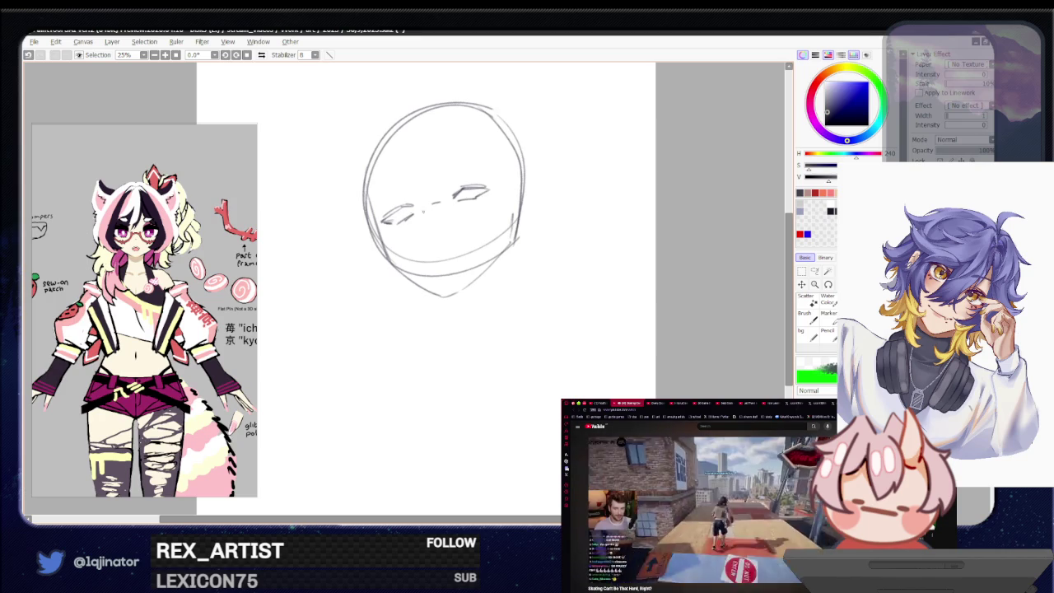
{"action": "key", "text": "ctrl+minus"}
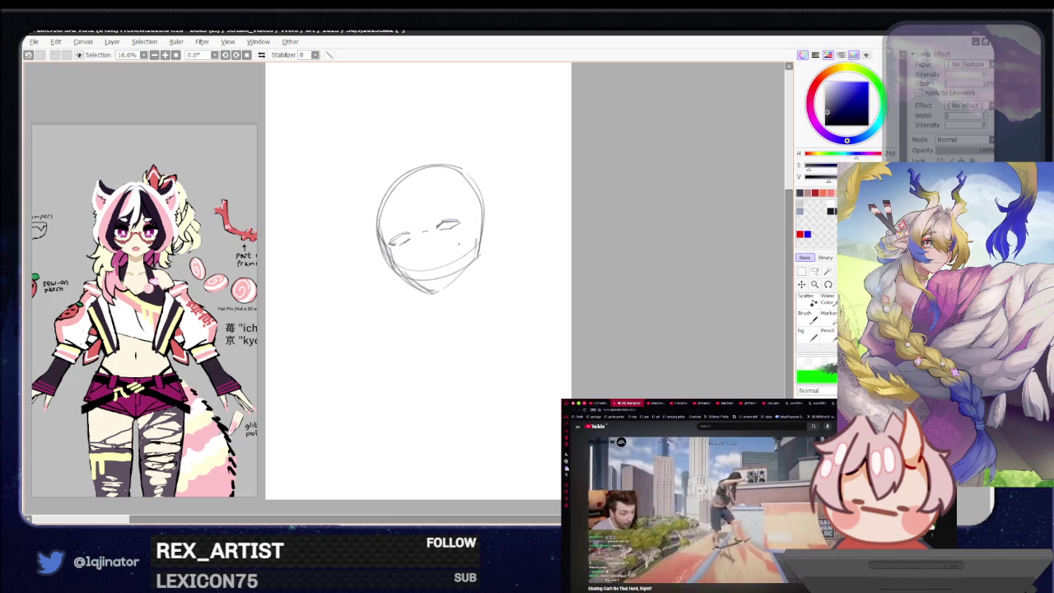
{"action": "key", "text": "ctrl+t"}
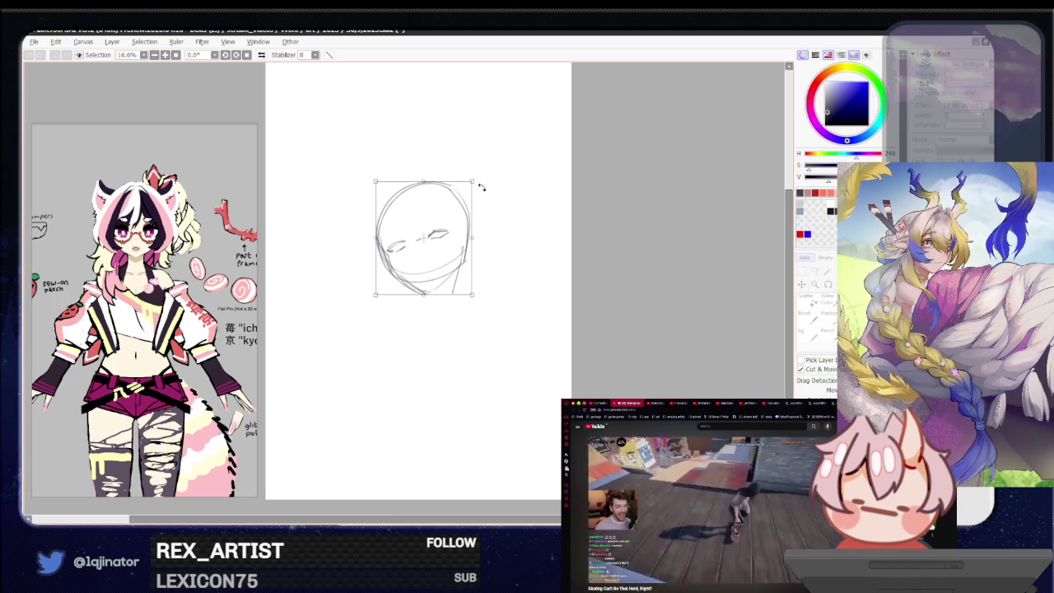
Step: Scale the head slightly smaller, shift it up, and try neck strokes beneath it
{"action": "left_click_drag", "start_coordinate": [482, 183], "coordinate": [441, 212]}
{"action": "key", "text": "Return"}
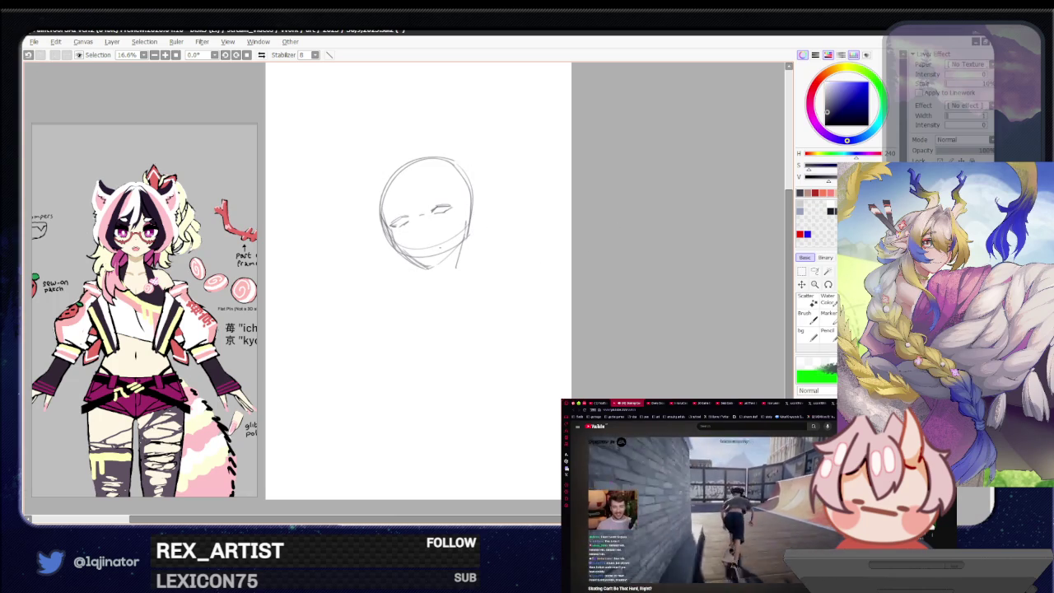
{"action": "left_click_drag", "start_coordinate": [403, 255], "coordinate": [410, 283]}
{"action": "key", "text": "ctrl+z"}
{"action": "key", "text": "ctrl+z"}
{"action": "left_click_drag", "start_coordinate": [465, 236], "coordinate": [446, 292]}
{"action": "key", "text": "ctrl+z"}
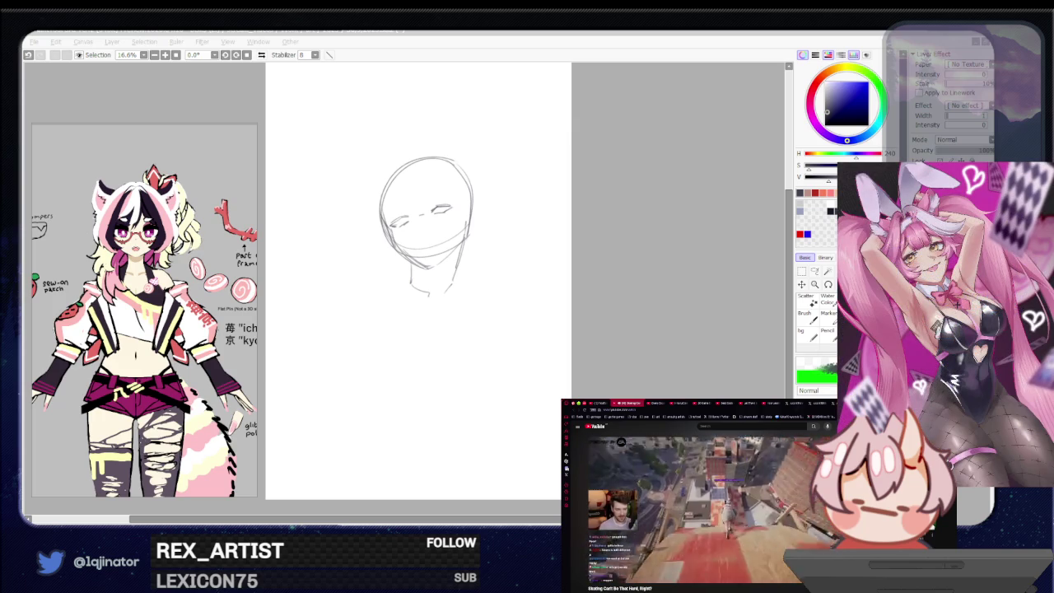
{"action": "left_click", "coordinate": [656, 296]}
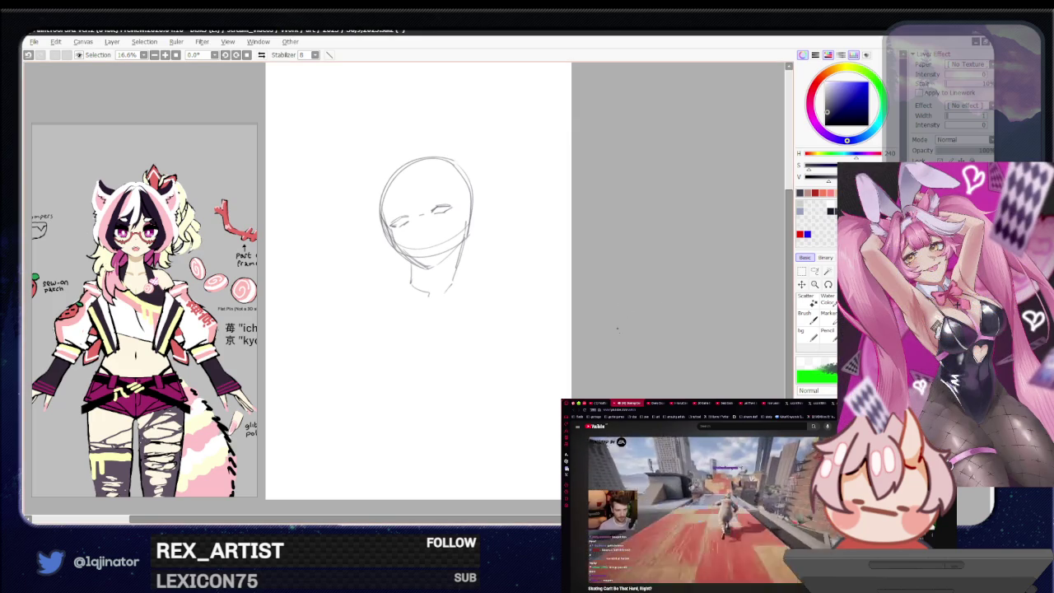
Step: At 25% zoom, draw the left shoulder-and-arm curve and a long vertical torso line
{"action": "scroll", "coordinate": [623, 294], "scroll_direction": "up", "scroll_amount": 1}
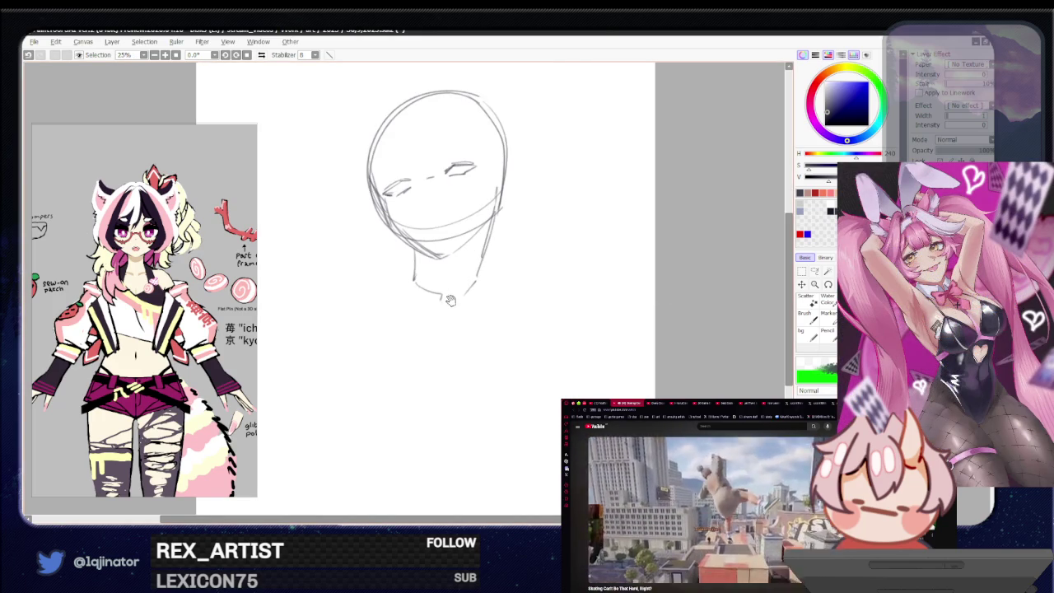
{"action": "mouse_move", "coordinate": [392, 265]}
{"action": "left_mouse_down"}
{"action": "mouse_move", "coordinate": [428, 306]}
{"action": "mouse_move", "coordinate": [436, 364]}
{"action": "left_mouse_up"}
{"action": "key", "text": "ctrl+z"}
{"action": "left_click_drag", "start_coordinate": [339, 368], "coordinate": [435, 350]}
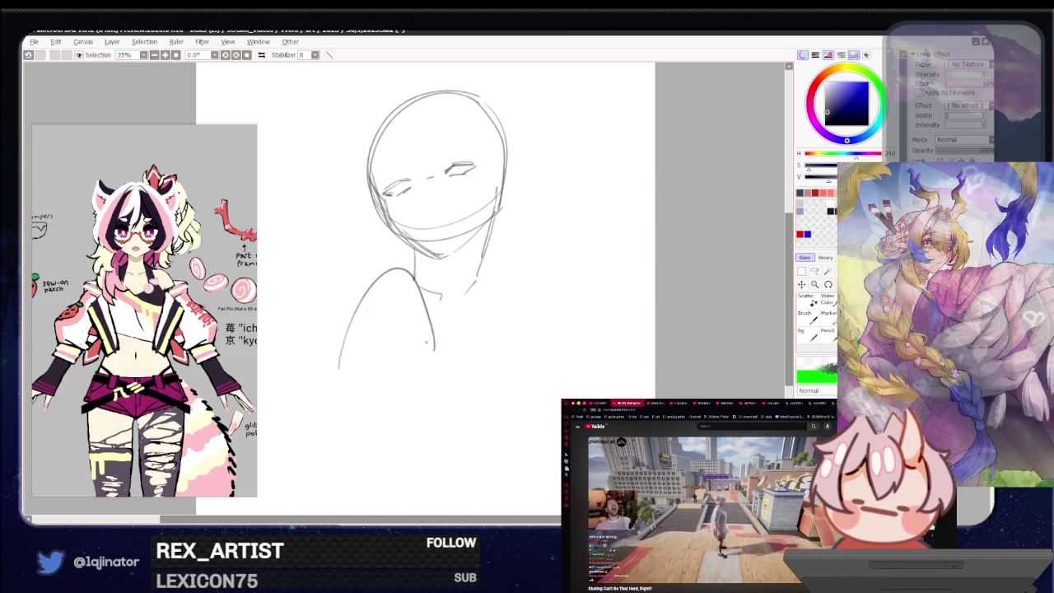
{"action": "key", "text": "ctrl+z"}
{"action": "mouse_move", "coordinate": [416, 255]}
{"action": "left_mouse_down"}
{"action": "mouse_move", "coordinate": [362, 277]}
{"action": "mouse_move", "coordinate": [377, 272]}
{"action": "left_mouse_up"}
{"action": "left_click_drag", "start_coordinate": [487, 242], "coordinate": [532, 338]}
{"action": "key", "text": "ctrl+z"}
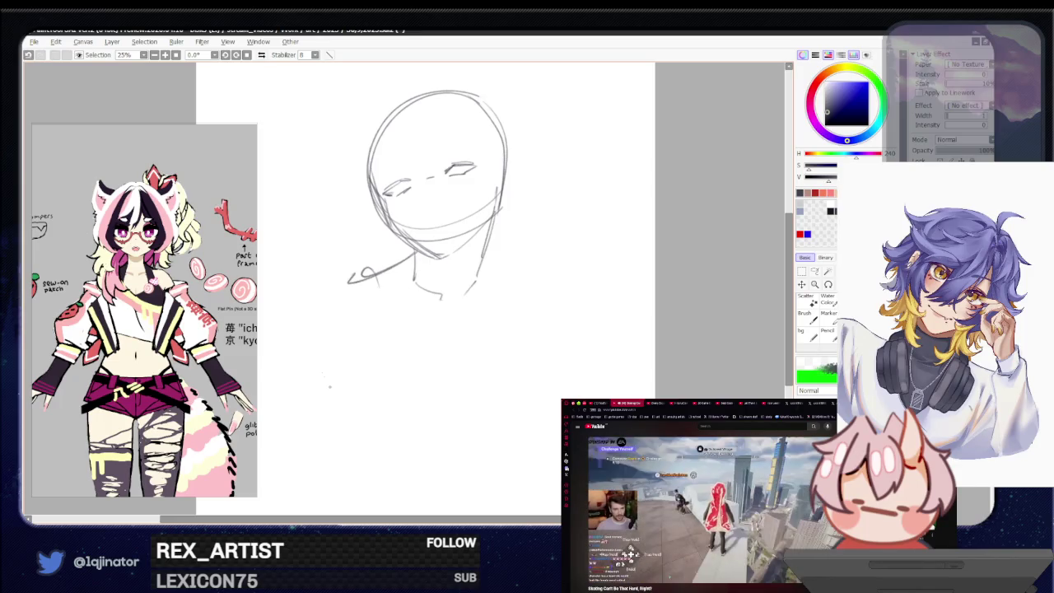
{"action": "left_click_drag", "start_coordinate": [360, 271], "coordinate": [330, 339]}
{"action": "left_click_drag", "start_coordinate": [414, 262], "coordinate": [418, 406]}
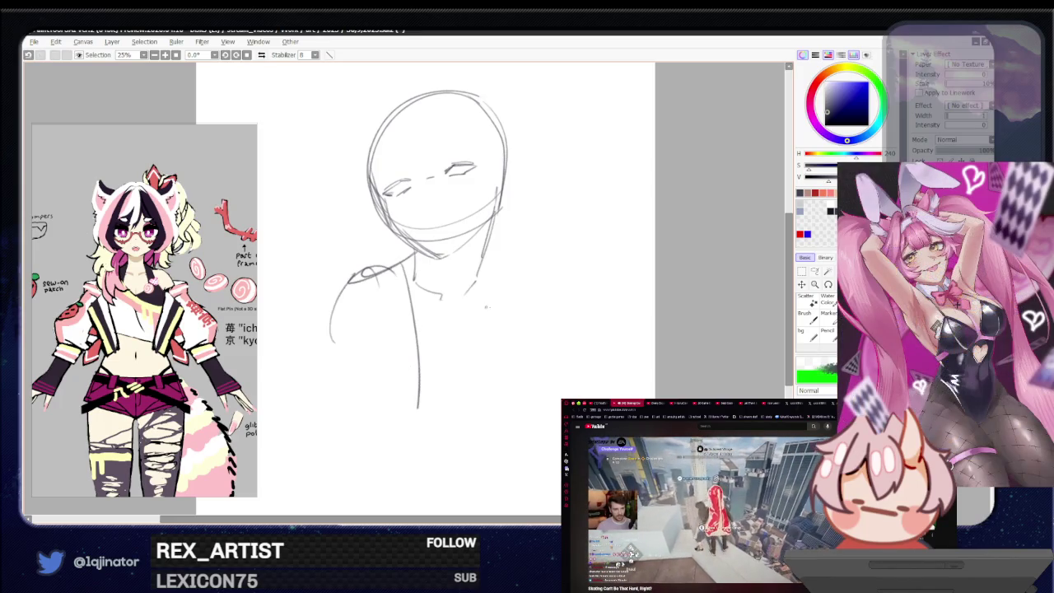
{"action": "left_click_drag", "start_coordinate": [462, 285], "coordinate": [457, 335]}
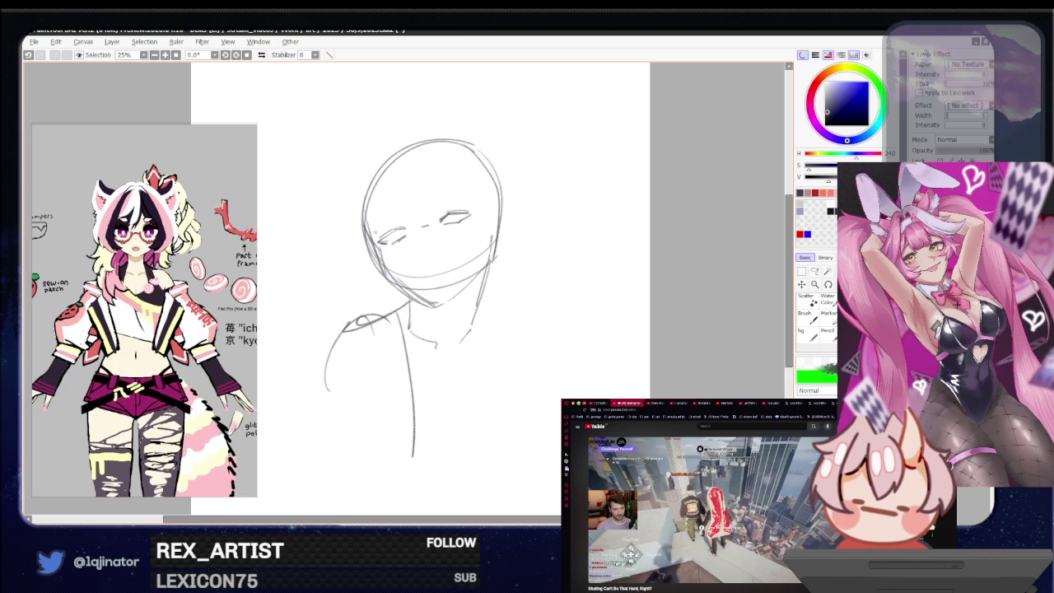
Step: Redraw the chin, jaw and right cheek lines darker
{"action": "left_click_drag", "start_coordinate": [388, 280], "coordinate": [435, 304]}
{"action": "key", "text": "ctrl+z"}
{"action": "left_click_drag", "start_coordinate": [390, 274], "coordinate": [436, 296]}
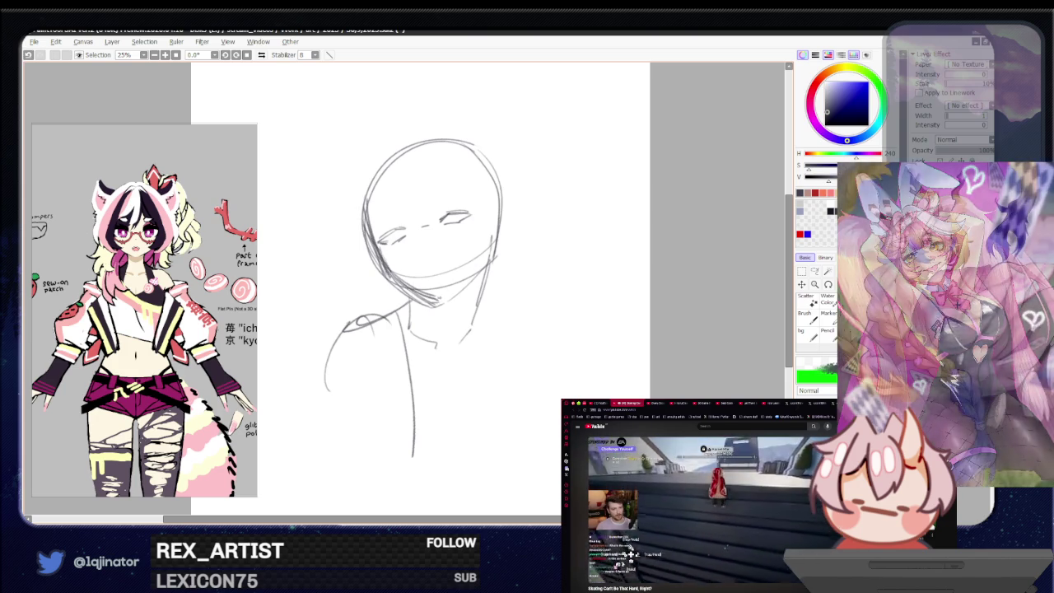
{"action": "left_click_drag", "start_coordinate": [472, 231], "coordinate": [474, 276]}
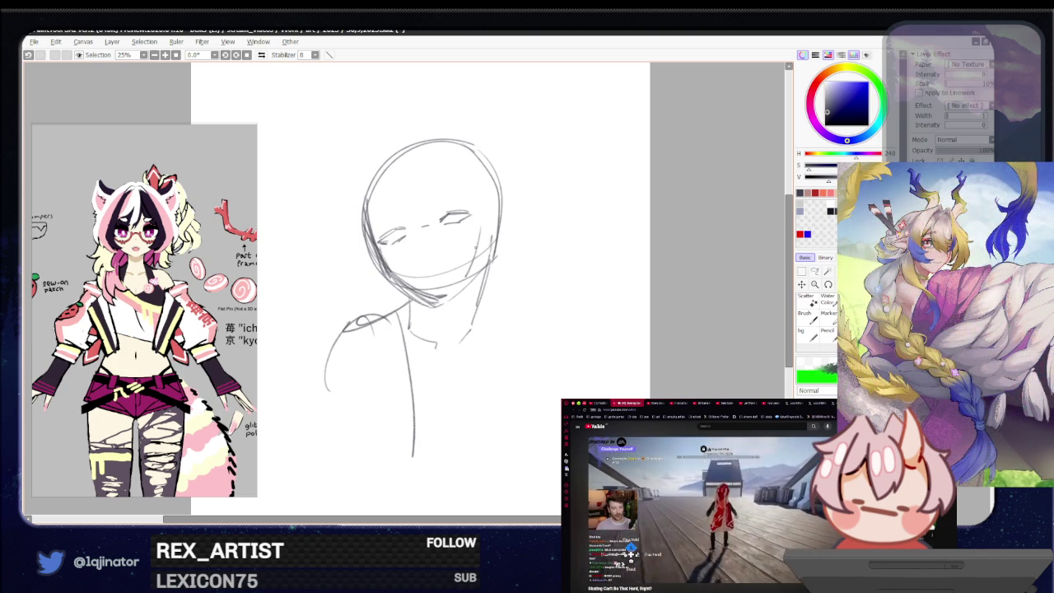
{"action": "key", "text": "ctrl+z"}
{"action": "mouse_move", "coordinate": [482, 223]}
{"action": "left_mouse_down"}
{"action": "mouse_move", "coordinate": [484, 257]}
{"action": "mouse_move", "coordinate": [446, 295]}
{"action": "left_mouse_up"}
{"action": "key", "text": "ctrl+z"}
{"action": "key", "text": "ctrl+z"}
{"action": "key", "text": "ctrl+z"}
{"action": "mouse_move", "coordinate": [484, 222]}
{"action": "left_mouse_down"}
{"action": "mouse_move", "coordinate": [482, 252]}
{"action": "mouse_move", "coordinate": [446, 296]}
{"action": "left_mouse_up"}
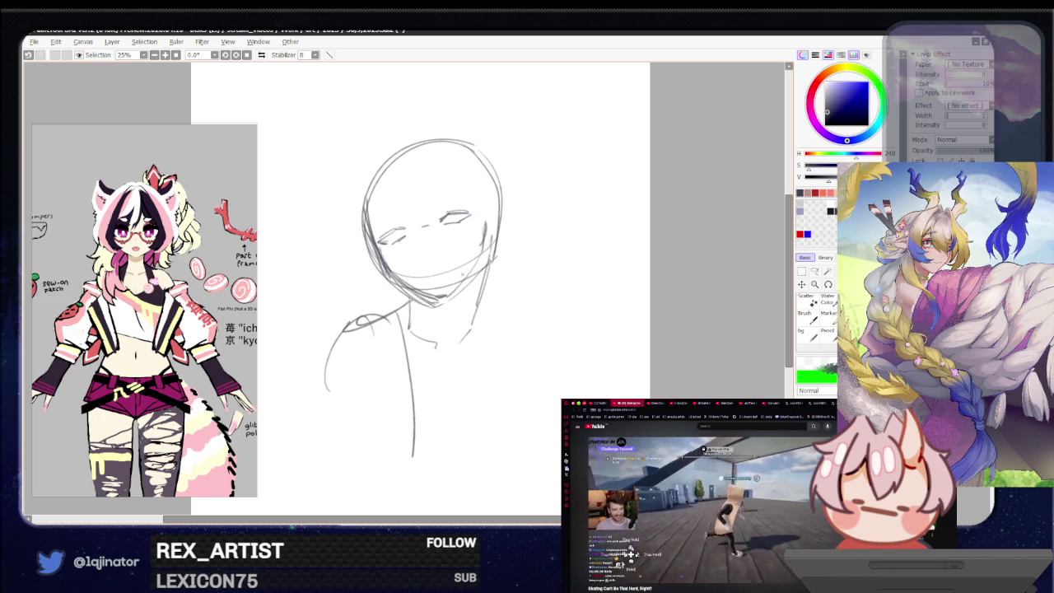
{"action": "left_click_drag", "start_coordinate": [484, 252], "coordinate": [442, 295]}
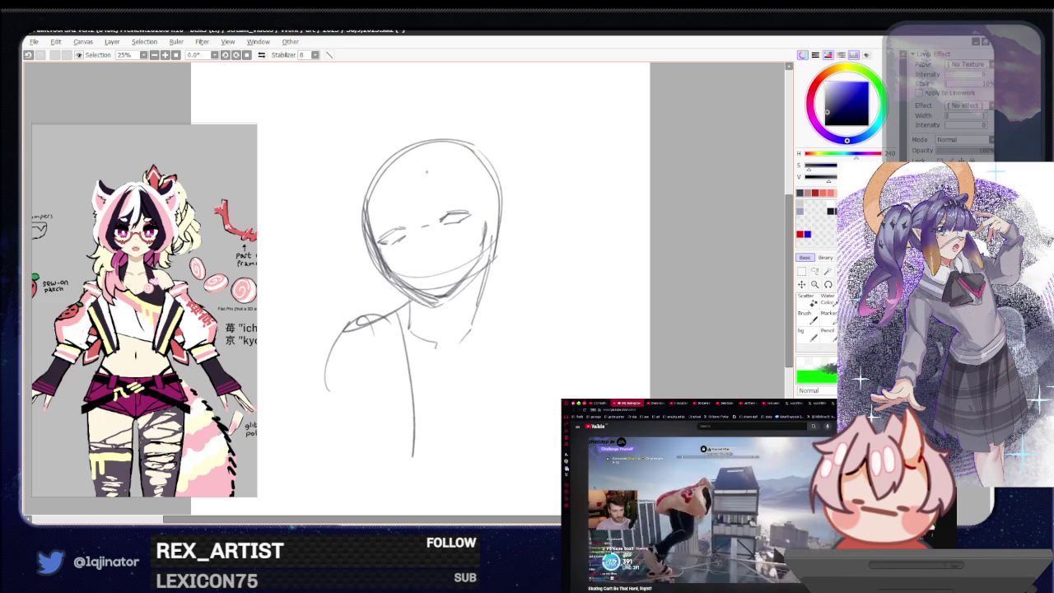
Step: Darken both eye lines and try a short mouth line
{"action": "left_click_drag", "start_coordinate": [399, 228], "coordinate": [484, 209]}
{"action": "mouse_move", "coordinate": [441, 215]}
{"action": "left_mouse_down"}
{"action": "mouse_move", "coordinate": [485, 214]}
{"action": "mouse_move", "coordinate": [465, 223]}
{"action": "left_mouse_up"}
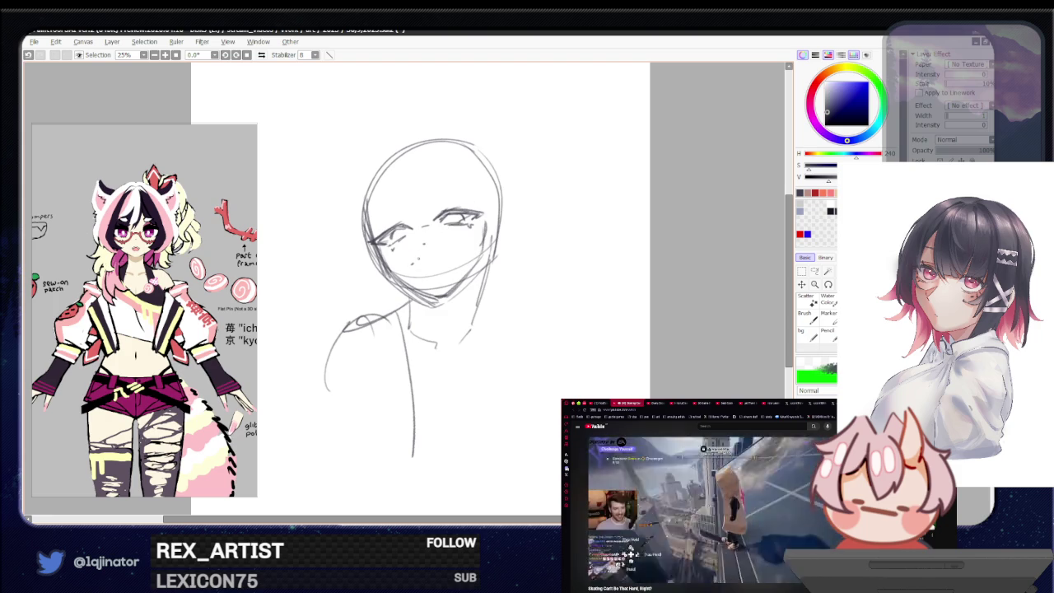
{"action": "left_click_drag", "start_coordinate": [414, 256], "coordinate": [452, 250]}
{"action": "key", "text": "ctrl+z"}
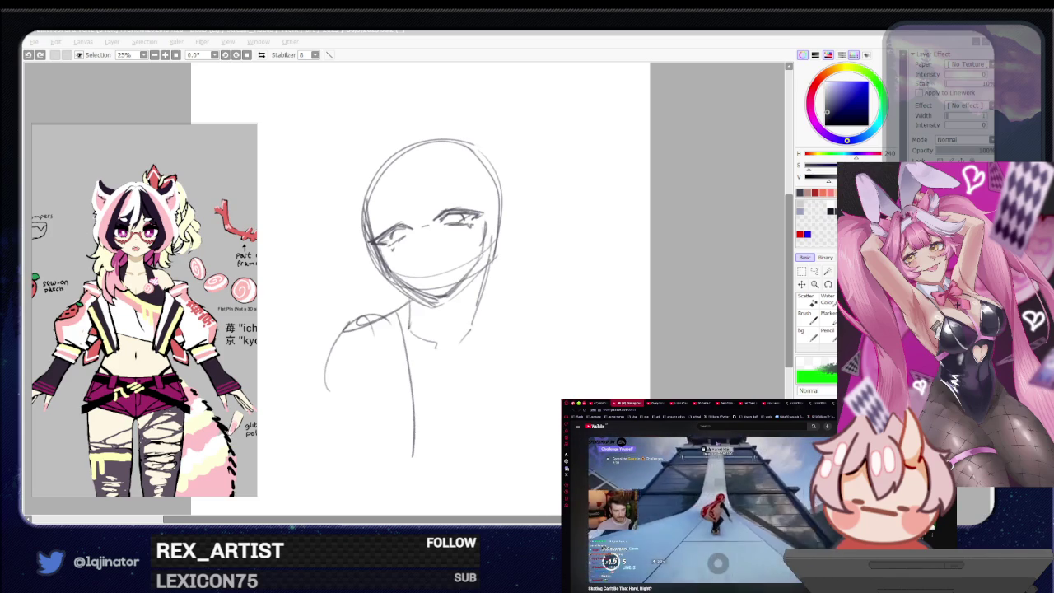
Step: Sketch a longer right shoulder curve sweeping out from the neck
{"action": "left_click", "coordinate": [704, 307]}
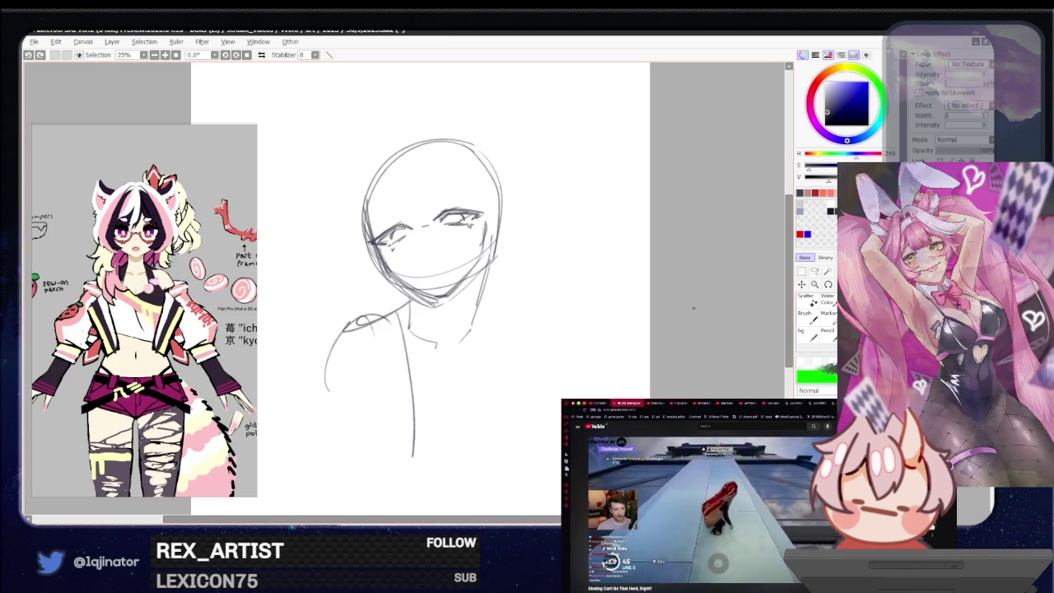
{"action": "mouse_move", "coordinate": [462, 316]}
{"action": "left_mouse_down"}
{"action": "mouse_move", "coordinate": [449, 344]}
{"action": "mouse_move", "coordinate": [400, 353]}
{"action": "mouse_move", "coordinate": [431, 370]}
{"action": "left_mouse_up"}
{"action": "key", "text": "ctrl+z"}
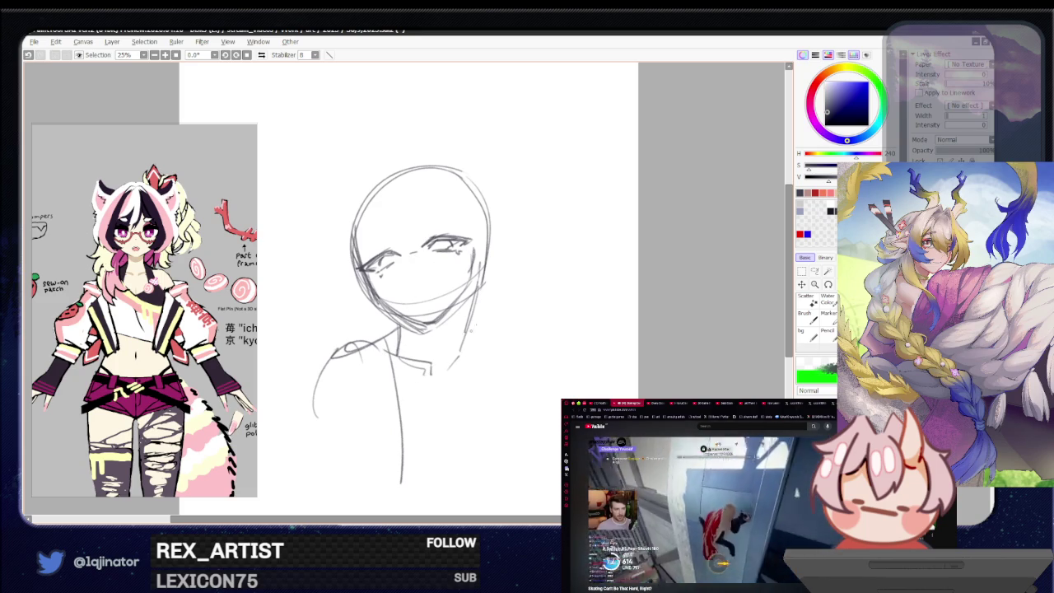
{"action": "left_click_drag", "start_coordinate": [494, 325], "coordinate": [521, 358]}
{"action": "left_click_drag", "start_coordinate": [476, 313], "coordinate": [527, 344]}
{"action": "key", "text": "ctrl+z"}
{"action": "left_click_drag", "start_coordinate": [476, 313], "coordinate": [541, 338]}
{"action": "mouse_move", "coordinate": [540, 345]}
{"action": "left_mouse_down"}
{"action": "mouse_move", "coordinate": [531, 359]}
{"action": "mouse_move", "coordinate": [535, 299]}
{"action": "left_mouse_up"}
Step: Add the left shoulder line and a curved open mouth under the eyes
{"action": "mouse_move", "coordinate": [425, 265]}
{"action": "left_mouse_down"}
{"action": "mouse_move", "coordinate": [345, 332]}
{"action": "mouse_move", "coordinate": [385, 362]}
{"action": "left_mouse_up"}
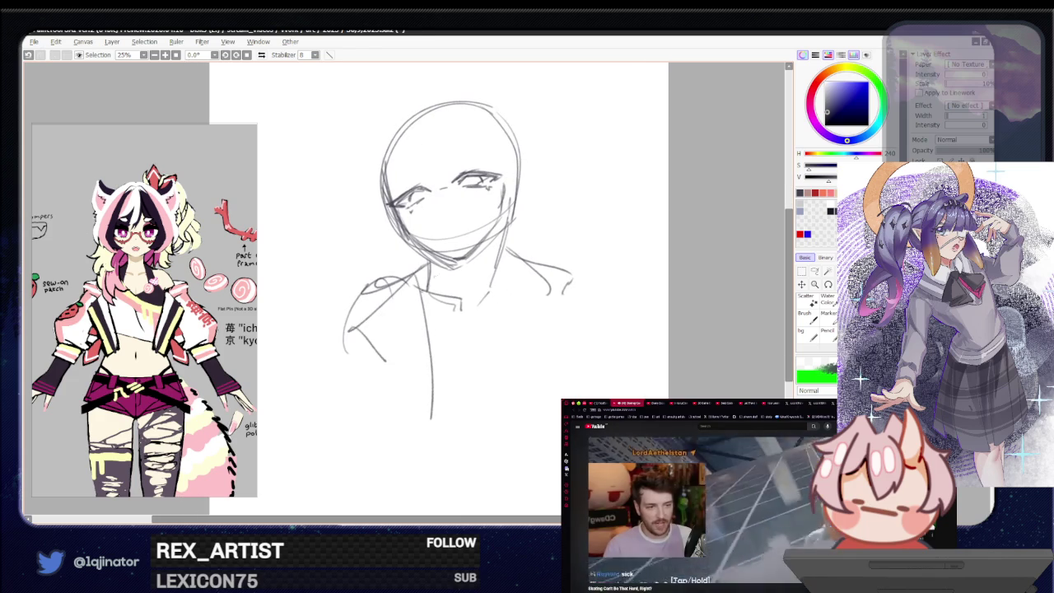
{"action": "left_click_drag", "start_coordinate": [536, 298], "coordinate": [515, 303]}
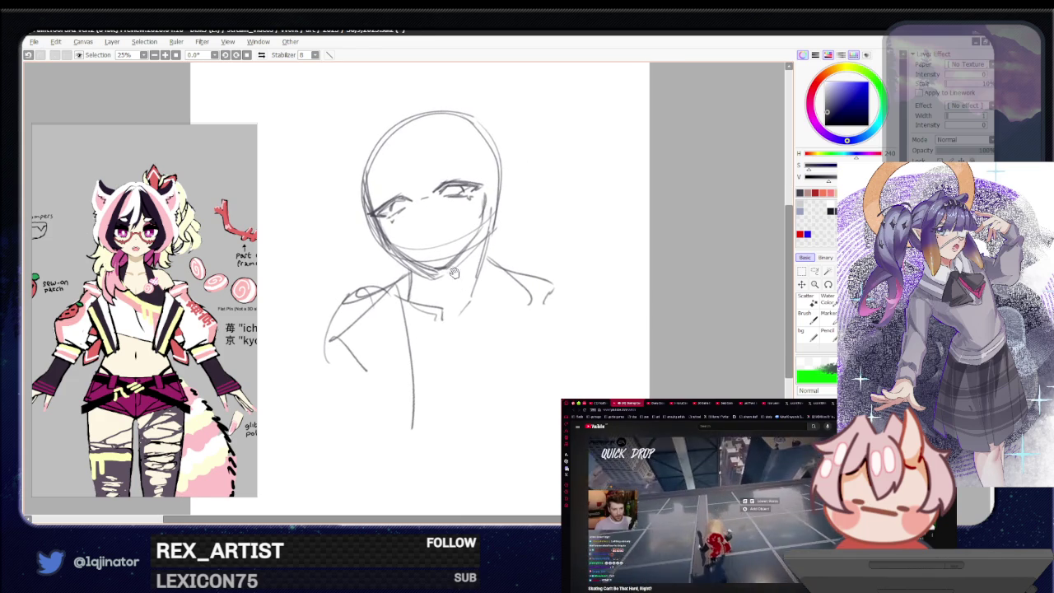
{"action": "left_click_drag", "start_coordinate": [456, 270], "coordinate": [446, 336]}
{"action": "mouse_move", "coordinate": [406, 285]}
{"action": "left_mouse_down"}
{"action": "mouse_move", "coordinate": [440, 282]}
{"action": "mouse_move", "coordinate": [398, 297]}
{"action": "mouse_move", "coordinate": [435, 293]}
{"action": "left_mouse_up"}
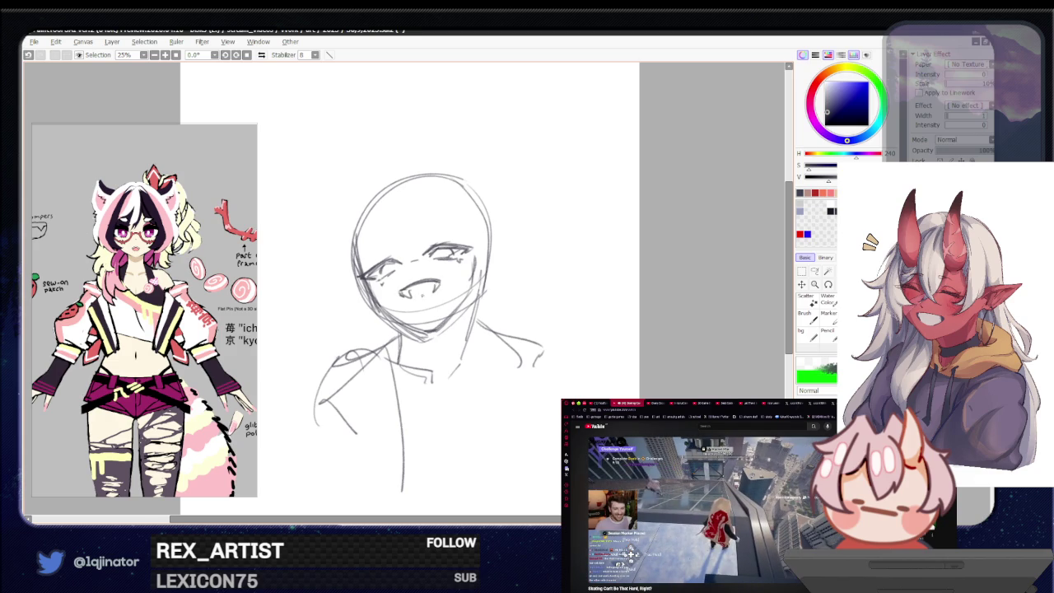
Step: Redraw the mouth line open with small fangs inside
{"action": "key", "text": "ctrl+z"}
{"action": "key", "text": "ctrl+z"}
{"action": "key", "text": "ctrl+z"}
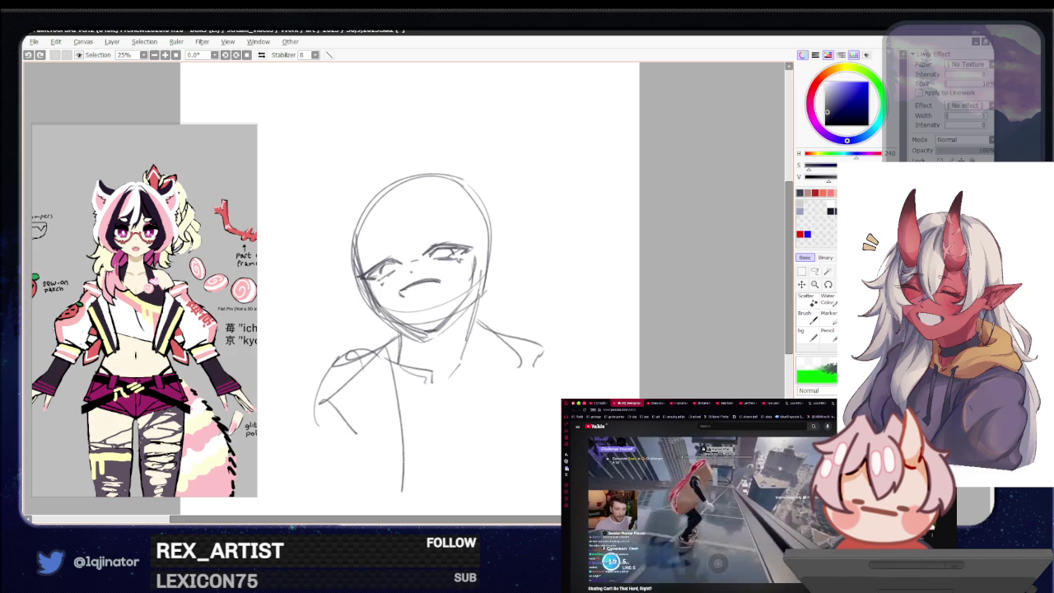
{"action": "scroll", "coordinate": [209, 258], "scroll_direction": "down", "scroll_amount": 1}
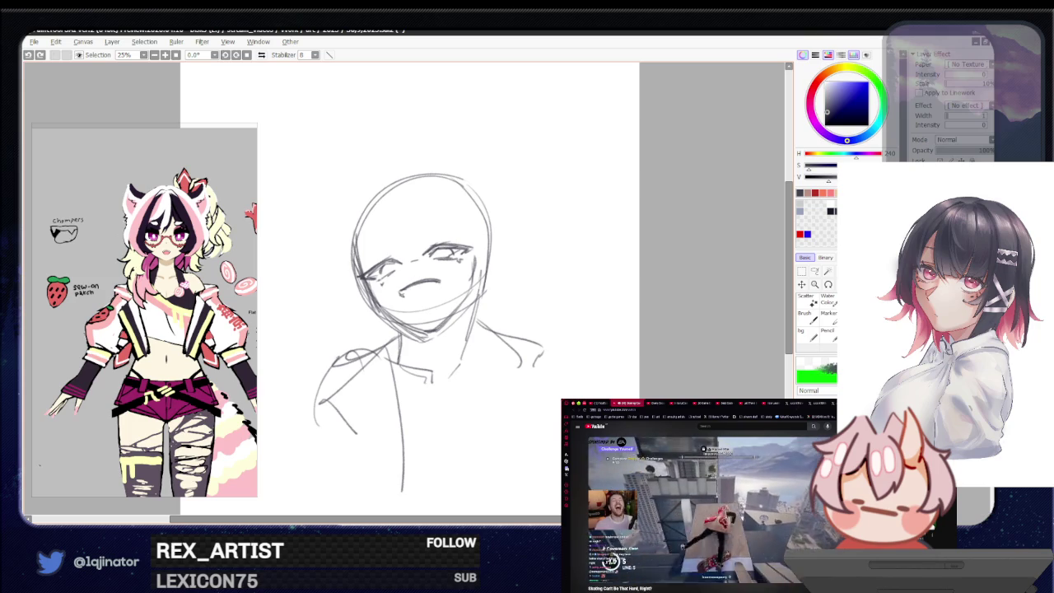
{"action": "mouse_move", "coordinate": [400, 292]}
{"action": "left_mouse_down"}
{"action": "mouse_move", "coordinate": [444, 289]}
{"action": "mouse_move", "coordinate": [448, 280]}
{"action": "mouse_move", "coordinate": [457, 309]}
{"action": "mouse_move", "coordinate": [422, 306]}
{"action": "left_mouse_up"}
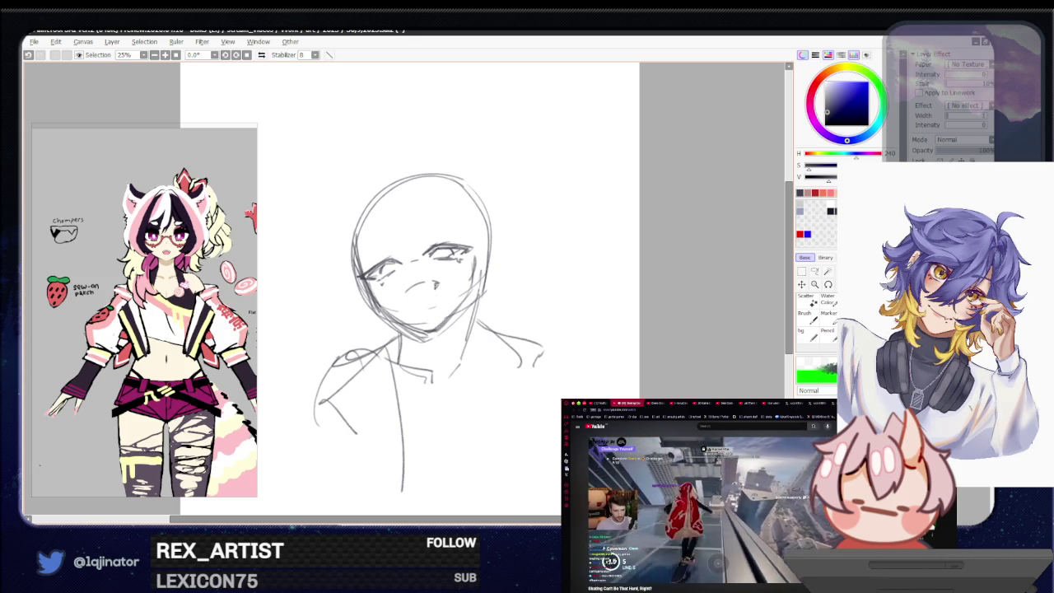
{"action": "left_click_drag", "start_coordinate": [409, 290], "coordinate": [419, 293]}
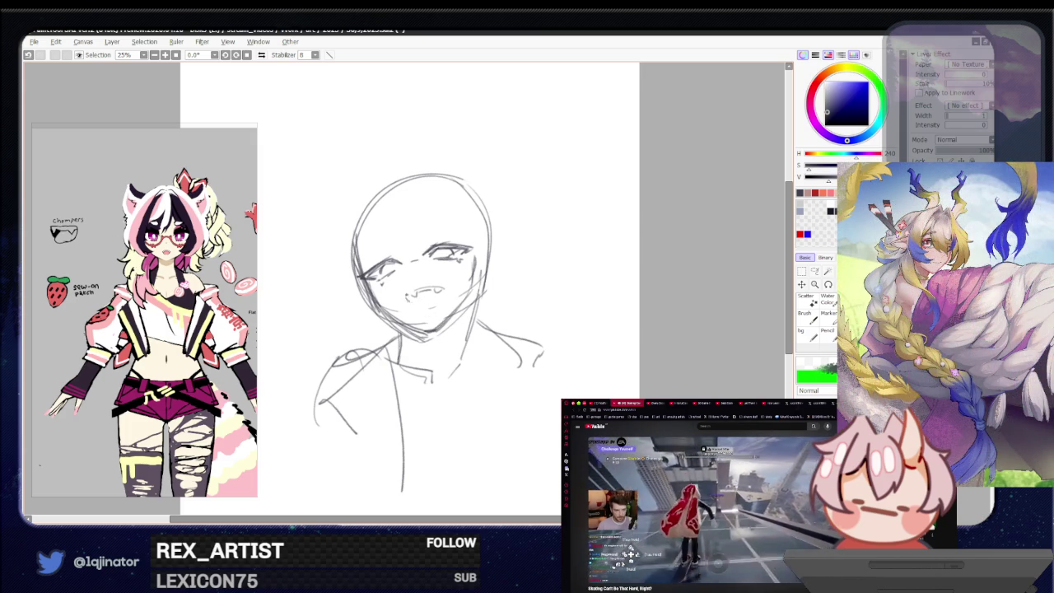
{"action": "left_click_drag", "start_coordinate": [437, 292], "coordinate": [444, 301]}
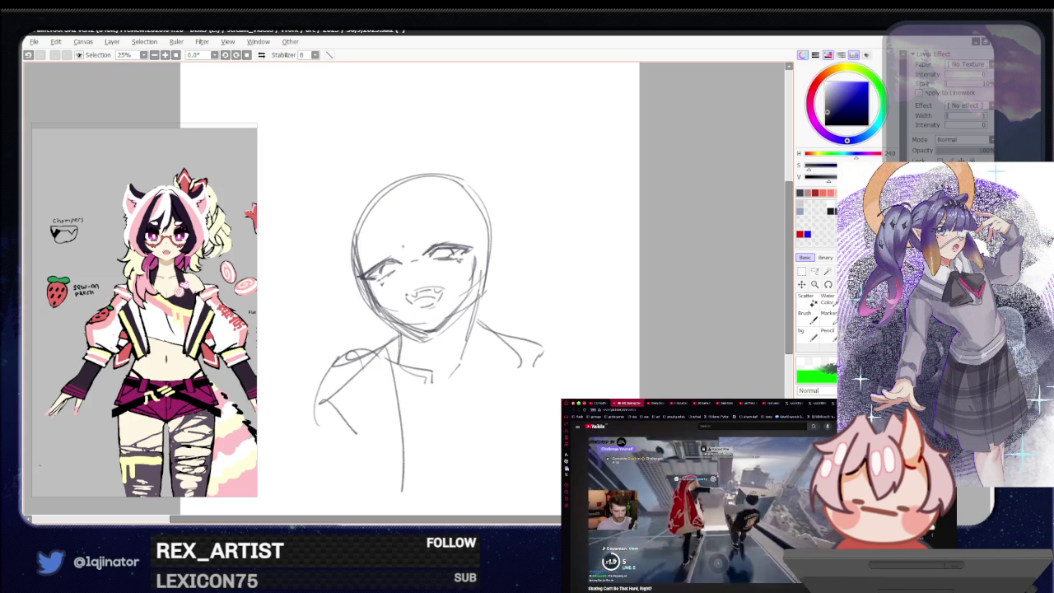
Step: Rework the right shoulder line, discarding a trial stroke at lower left
{"action": "scroll", "coordinate": [451, 335], "scroll_direction": "down", "scroll_amount": 1}
{"action": "scroll", "coordinate": [503, 295], "scroll_direction": "down", "scroll_amount": 2}
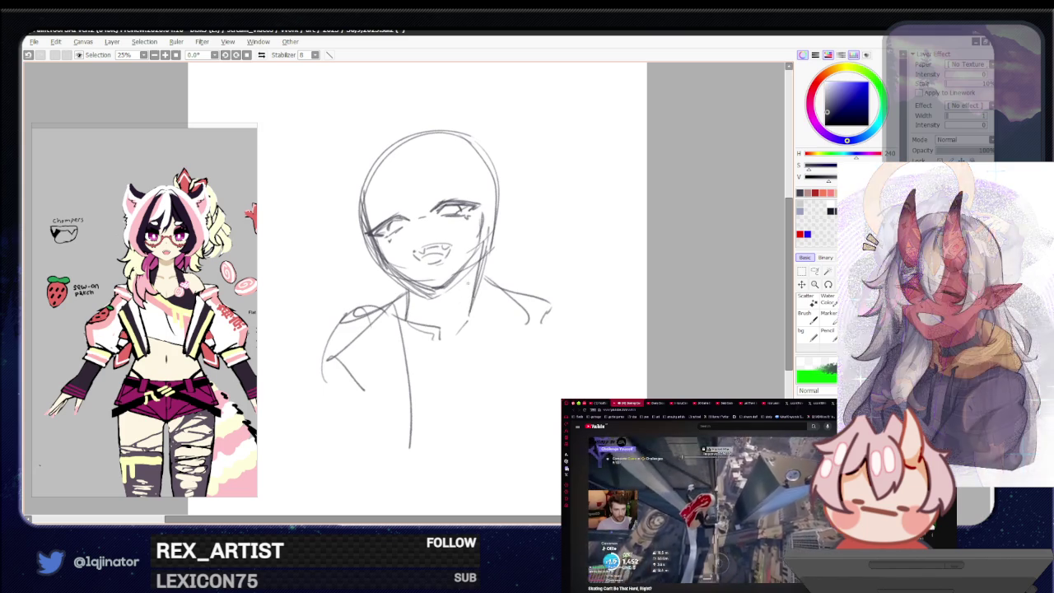
{"action": "mouse_move", "coordinate": [470, 274]}
{"action": "left_mouse_down"}
{"action": "mouse_move", "coordinate": [558, 305]}
{"action": "mouse_move", "coordinate": [550, 323]}
{"action": "left_mouse_up"}
{"action": "key", "text": "ctrl+z"}
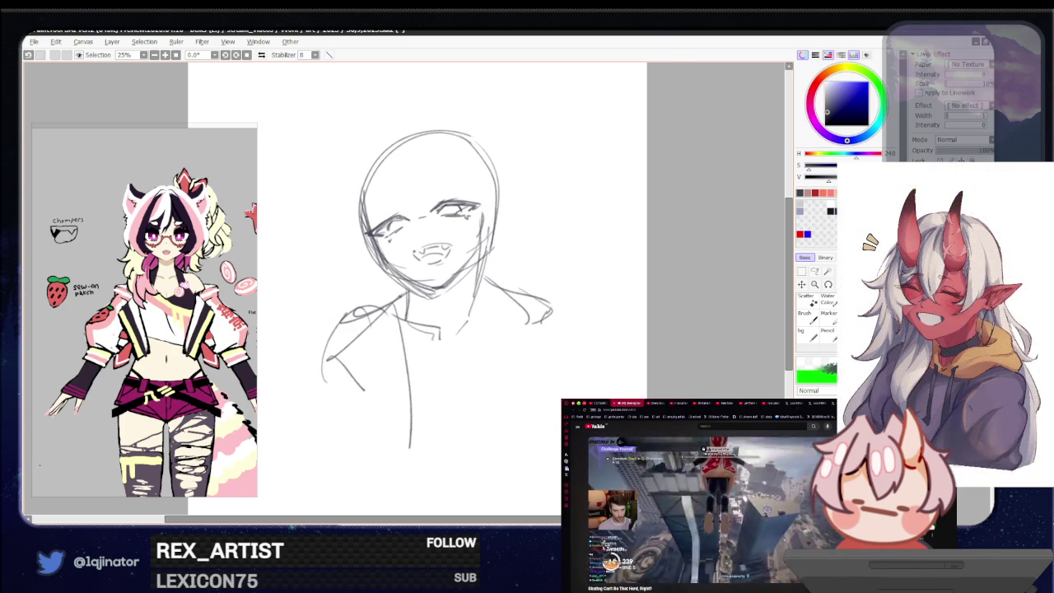
{"action": "scroll", "coordinate": [485, 272], "scroll_direction": "down", "scroll_amount": 1}
{"action": "left_click_drag", "start_coordinate": [387, 315], "coordinate": [293, 387]}
{"action": "key", "text": "ctrl+z"}
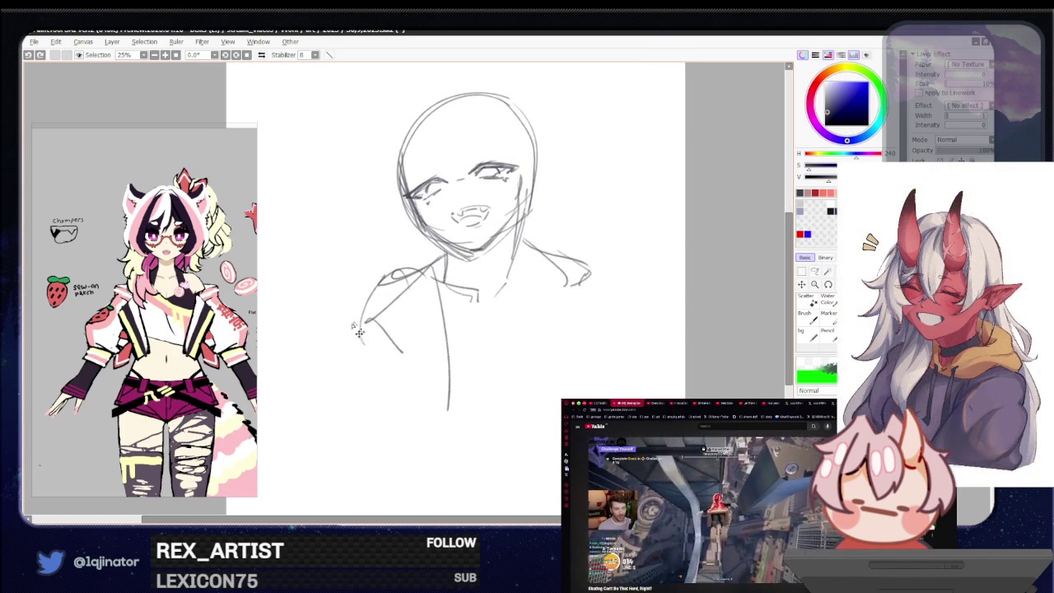
Step: Sketch the left jacket edge and a curved lower-left sleeve
{"action": "mouse_move", "coordinate": [375, 354]}
{"action": "left_mouse_down"}
{"action": "mouse_move", "coordinate": [331, 346]}
{"action": "mouse_move", "coordinate": [436, 346]}
{"action": "left_mouse_up"}
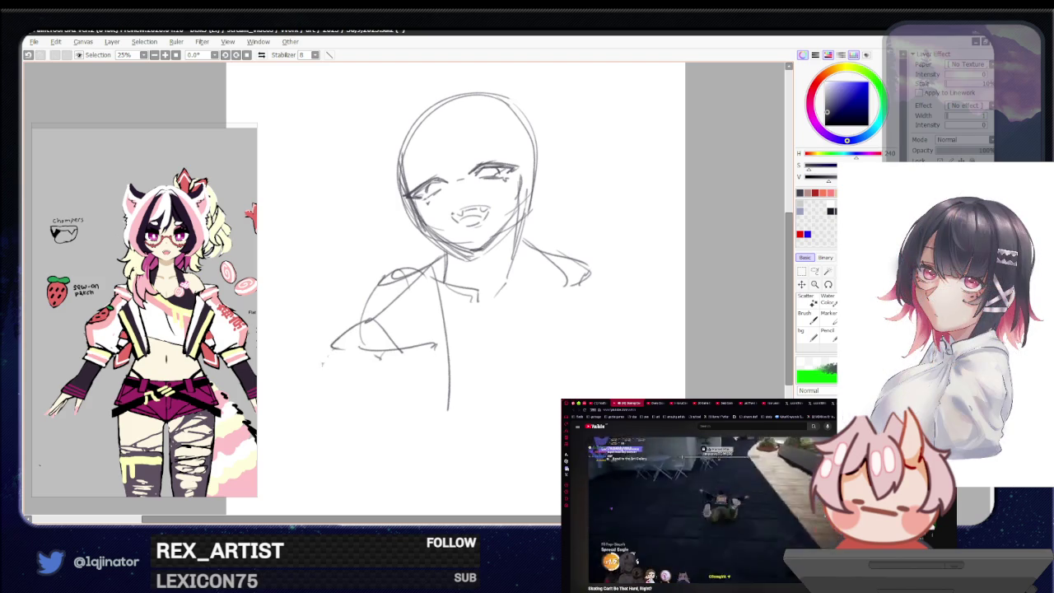
{"action": "left_click_drag", "start_coordinate": [333, 354], "coordinate": [374, 396]}
{"action": "key", "text": "ctrl+z"}
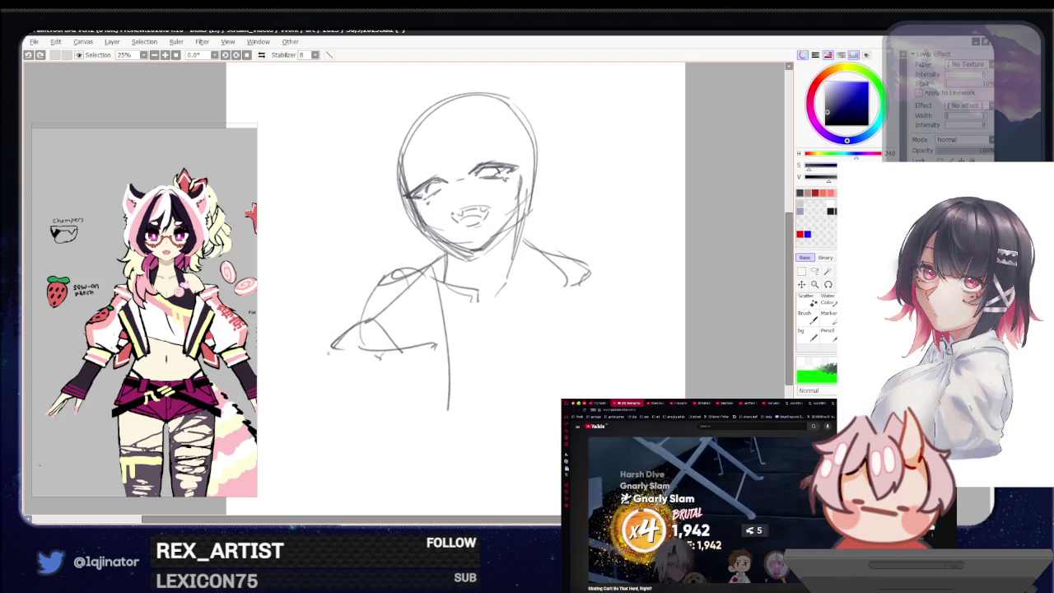
{"action": "left_click_drag", "start_coordinate": [333, 356], "coordinate": [381, 403]}
{"action": "key", "text": "ctrl+z"}
{"action": "left_click_drag", "start_coordinate": [332, 342], "coordinate": [374, 401]}
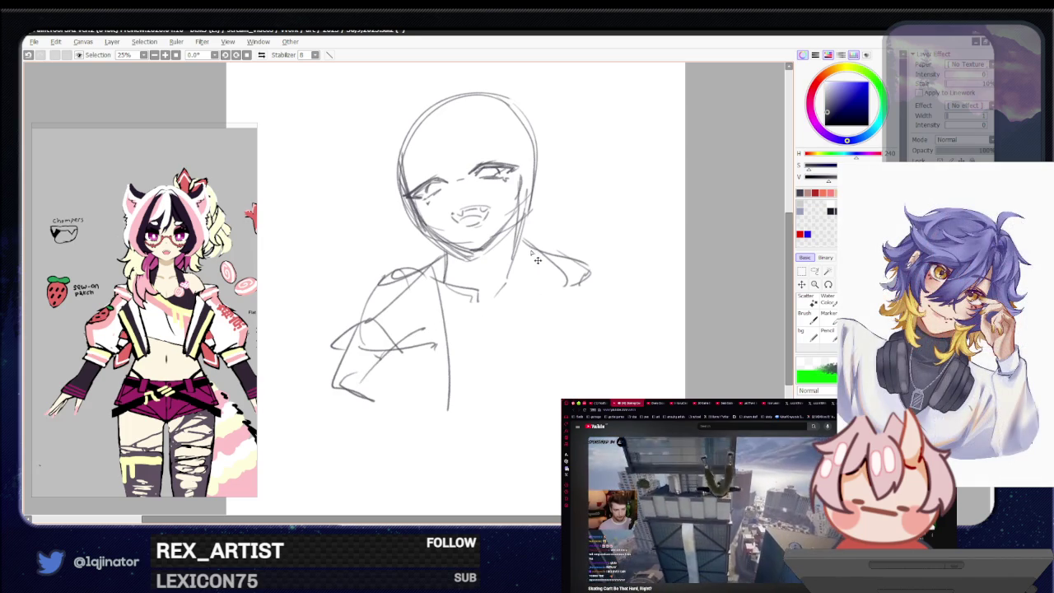
{"action": "scroll", "coordinate": [247, 271], "scroll_direction": "up", "scroll_amount": 1}
{"action": "left_click", "coordinate": [707, 247]}
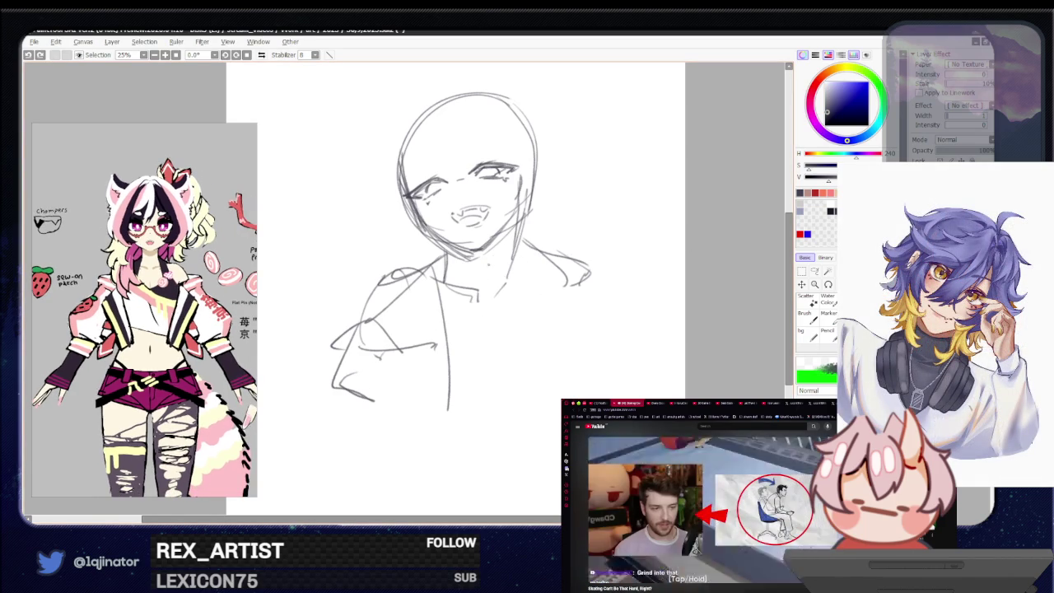
Step: Add a short right shoulder stroke and a jacket curve while checking on a mirrored canvas
{"action": "left_click_drag", "start_coordinate": [537, 248], "coordinate": [531, 344]}
{"action": "key", "text": "ctrl+z"}
{"action": "left_click_drag", "start_coordinate": [544, 265], "coordinate": [553, 305]}
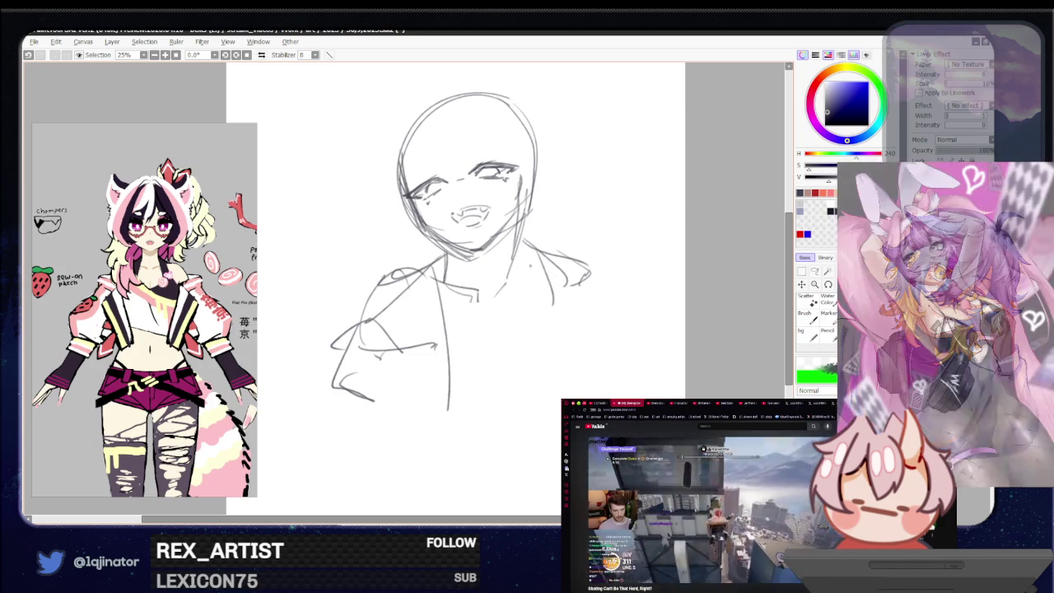
{"action": "key", "text": "h"}
{"action": "mouse_move", "coordinate": [422, 264]}
{"action": "left_mouse_down"}
{"action": "mouse_move", "coordinate": [356, 364]}
{"action": "mouse_move", "coordinate": [494, 399]}
{"action": "left_mouse_up"}
{"action": "key", "text": "ctrl+z"}
{"action": "key", "text": "ctrl+z"}
{"action": "mouse_move", "coordinate": [370, 338]}
{"action": "left_mouse_down"}
{"action": "mouse_move", "coordinate": [405, 382]}
{"action": "mouse_move", "coordinate": [475, 393]}
{"action": "left_mouse_up"}
{"action": "key", "text": "h"}
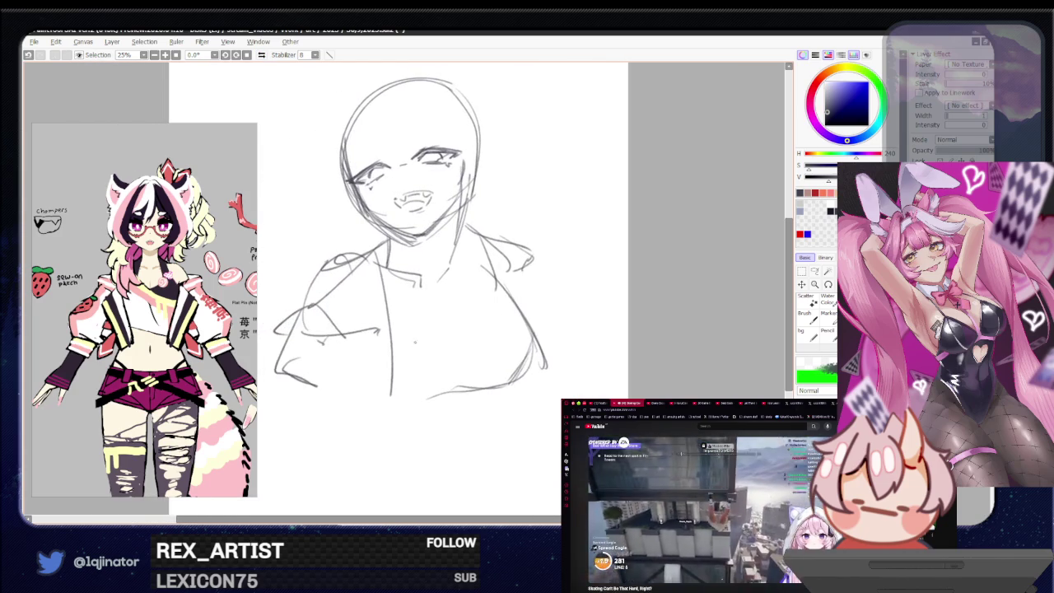
Step: Draw the lower-left jacket curve and hem plus the torso's right side
{"action": "mouse_move", "coordinate": [362, 314]}
{"action": "left_mouse_down"}
{"action": "mouse_move", "coordinate": [397, 400]}
{"action": "mouse_move", "coordinate": [436, 401]}
{"action": "left_mouse_up"}
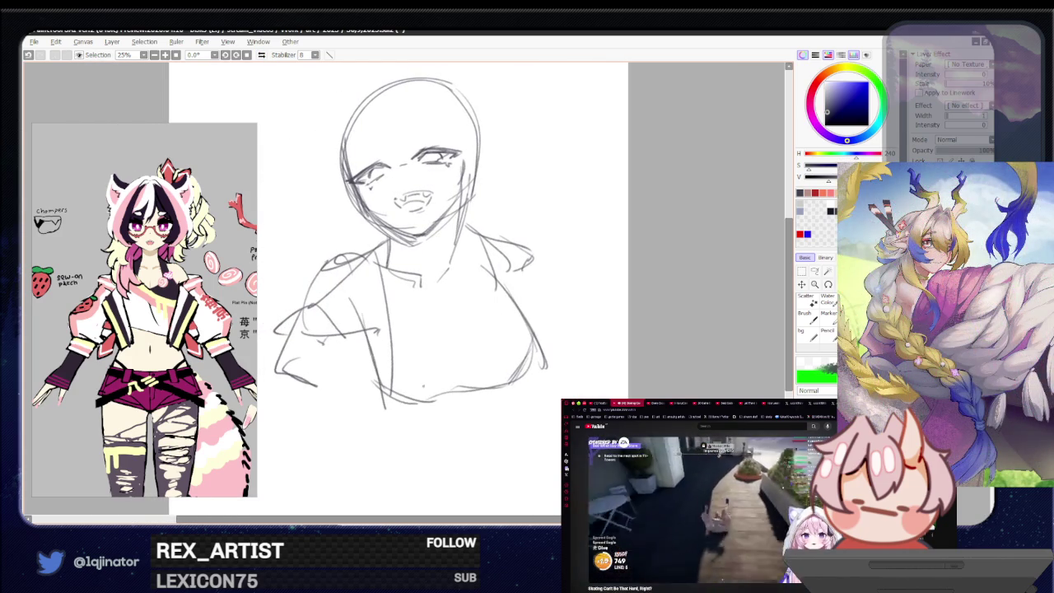
{"action": "left_click_drag", "start_coordinate": [370, 386], "coordinate": [432, 408]}
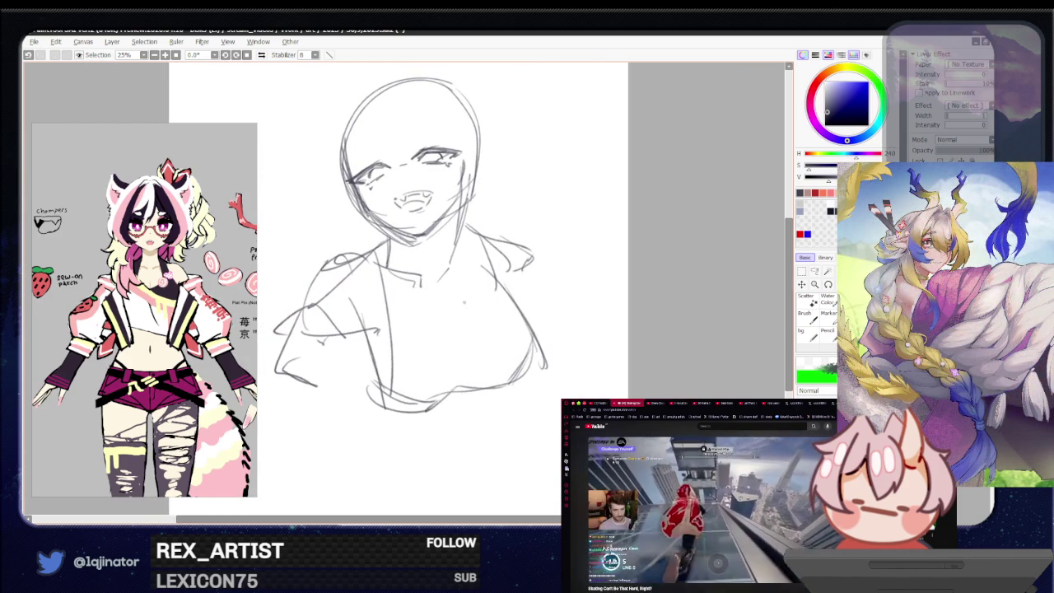
{"action": "mouse_move", "coordinate": [466, 236]}
{"action": "left_mouse_down"}
{"action": "mouse_move", "coordinate": [484, 305]}
{"action": "mouse_move", "coordinate": [446, 342]}
{"action": "left_mouse_up"}
{"action": "mouse_move", "coordinate": [406, 258]}
{"action": "left_mouse_down"}
{"action": "mouse_move", "coordinate": [377, 321]}
{"action": "mouse_move", "coordinate": [447, 345]}
{"action": "mouse_move", "coordinate": [428, 330]}
{"action": "mouse_move", "coordinate": [451, 336]}
{"action": "left_mouse_up"}
{"action": "key", "text": "ctrl+z"}
{"action": "key", "text": "ctrl+z"}
{"action": "key", "text": "ctrl+z"}
{"action": "key", "text": "ctrl+z"}
{"action": "mouse_move", "coordinate": [392, 313]}
{"action": "left_mouse_down"}
{"action": "mouse_move", "coordinate": [442, 336]}
{"action": "mouse_move", "coordinate": [444, 351]}
{"action": "left_mouse_up"}
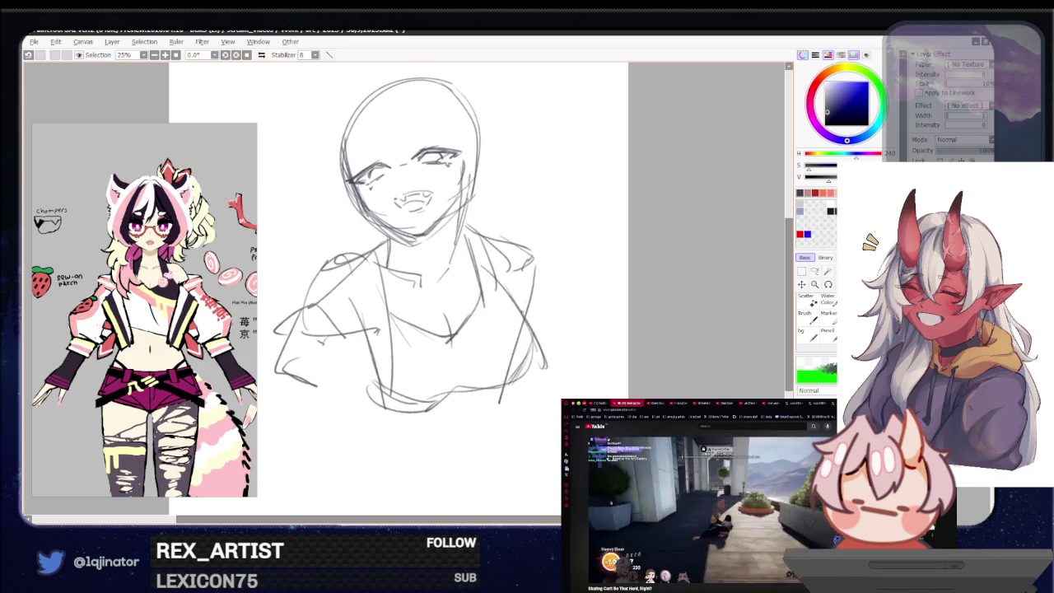
Step: Draw long jacket lines down the right flank, erasing a stray curve
{"action": "left_click_drag", "start_coordinate": [519, 294], "coordinate": [497, 452]}
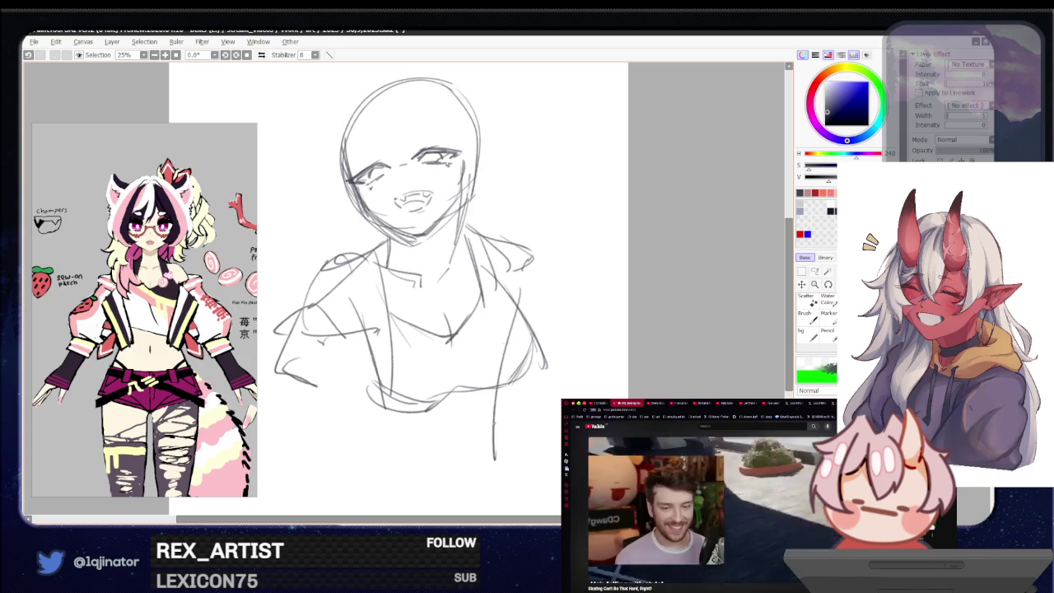
{"action": "key", "text": "ctrl+z"}
{"action": "left_click_drag", "start_coordinate": [519, 294], "coordinate": [497, 453]}
{"action": "key", "text": "e"}
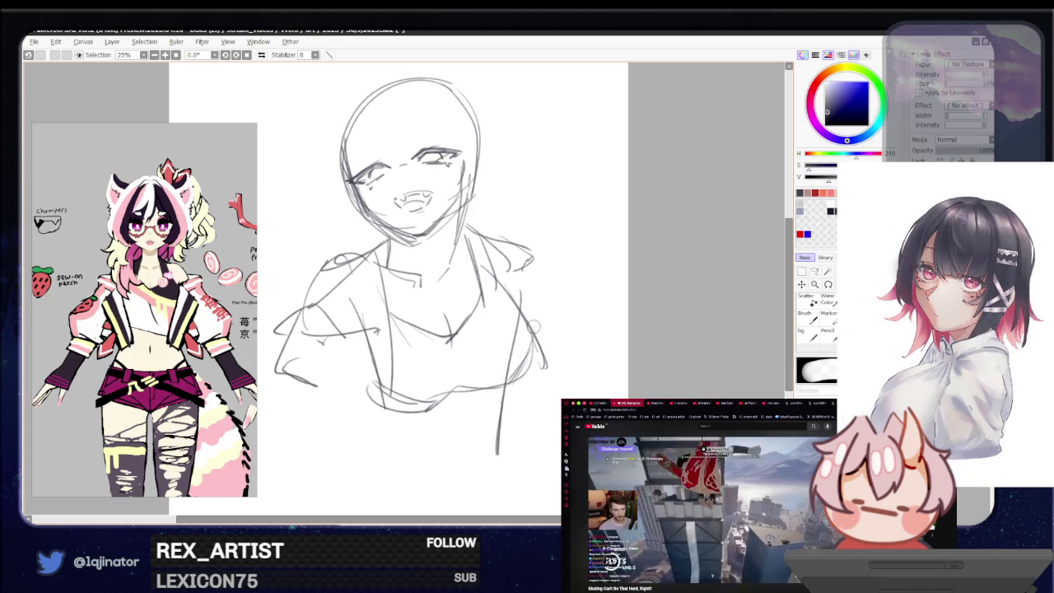
{"action": "left_click_drag", "start_coordinate": [537, 323], "coordinate": [518, 380]}
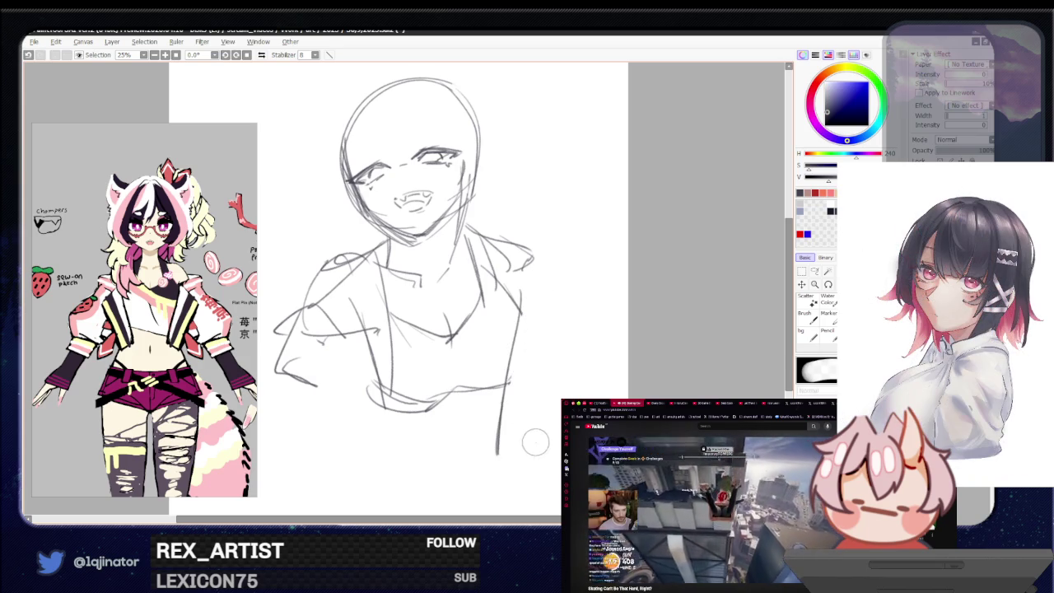
{"action": "key", "text": "n"}
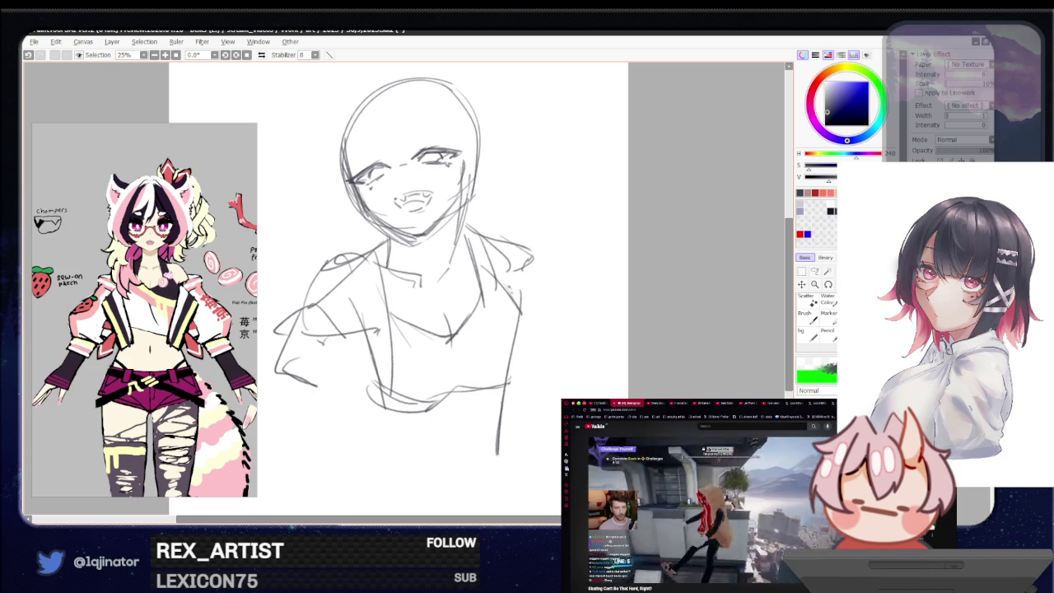
{"action": "mouse_move", "coordinate": [518, 298]}
{"action": "left_mouse_down"}
{"action": "mouse_move", "coordinate": [566, 374]}
{"action": "mouse_move", "coordinate": [536, 468]}
{"action": "left_mouse_up"}
{"action": "left_click_drag", "start_coordinate": [537, 319], "coordinate": [507, 458]}
{"action": "left_click_drag", "start_coordinate": [554, 354], "coordinate": [518, 457]}
Step: Add chest and central torso lines, erasing excess lower strokes
{"action": "mouse_move", "coordinate": [412, 288]}
{"action": "left_mouse_down"}
{"action": "mouse_move", "coordinate": [453, 287]}
{"action": "mouse_move", "coordinate": [385, 353]}
{"action": "mouse_move", "coordinate": [432, 451]}
{"action": "left_mouse_up"}
{"action": "left_click_drag", "start_coordinate": [431, 316], "coordinate": [461, 449]}
{"action": "mouse_move", "coordinate": [428, 311]}
{"action": "left_mouse_down"}
{"action": "mouse_move", "coordinate": [440, 445]}
{"action": "mouse_move", "coordinate": [427, 444]}
{"action": "left_mouse_up"}
{"action": "key", "text": "e"}
{"action": "left_click_drag", "start_coordinate": [399, 329], "coordinate": [433, 383]}
{"action": "mouse_move", "coordinate": [436, 337]}
{"action": "left_mouse_down"}
{"action": "mouse_move", "coordinate": [418, 377]}
{"action": "mouse_move", "coordinate": [449, 470]}
{"action": "left_mouse_up"}
{"action": "key", "text": "n"}
Step: Redraw the lower-torso lines and extend the right jacket strokes
{"action": "left_click_drag", "start_coordinate": [386, 351], "coordinate": [438, 464]}
{"action": "left_click_drag", "start_coordinate": [405, 387], "coordinate": [436, 459]}
{"action": "left_click_drag", "start_coordinate": [401, 337], "coordinate": [445, 461]}
{"action": "left_click_drag", "start_coordinate": [433, 329], "coordinate": [419, 384]}
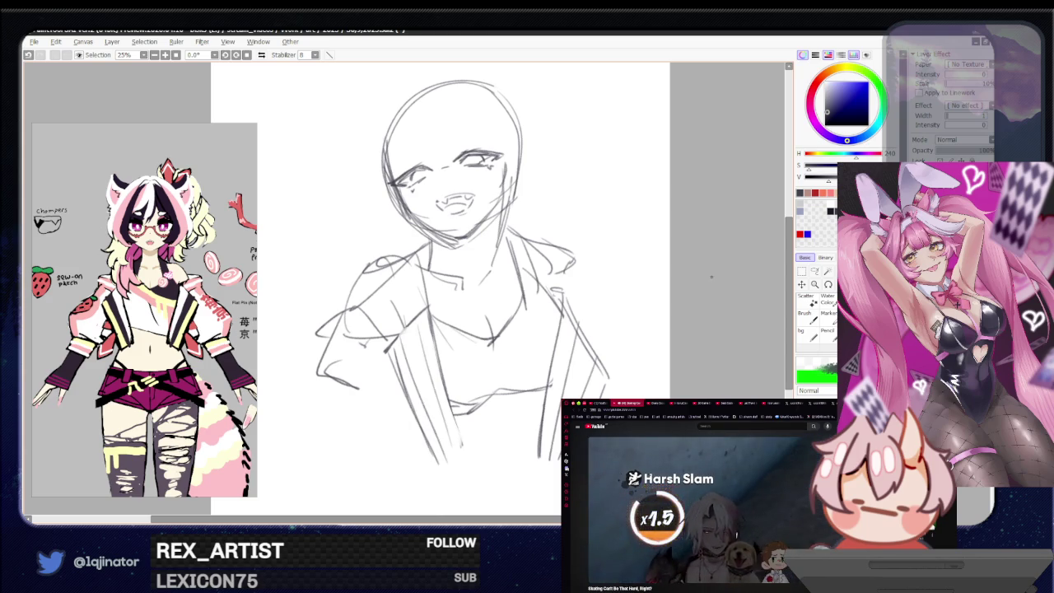
{"action": "left_click_drag", "start_coordinate": [473, 383], "coordinate": [486, 379]}
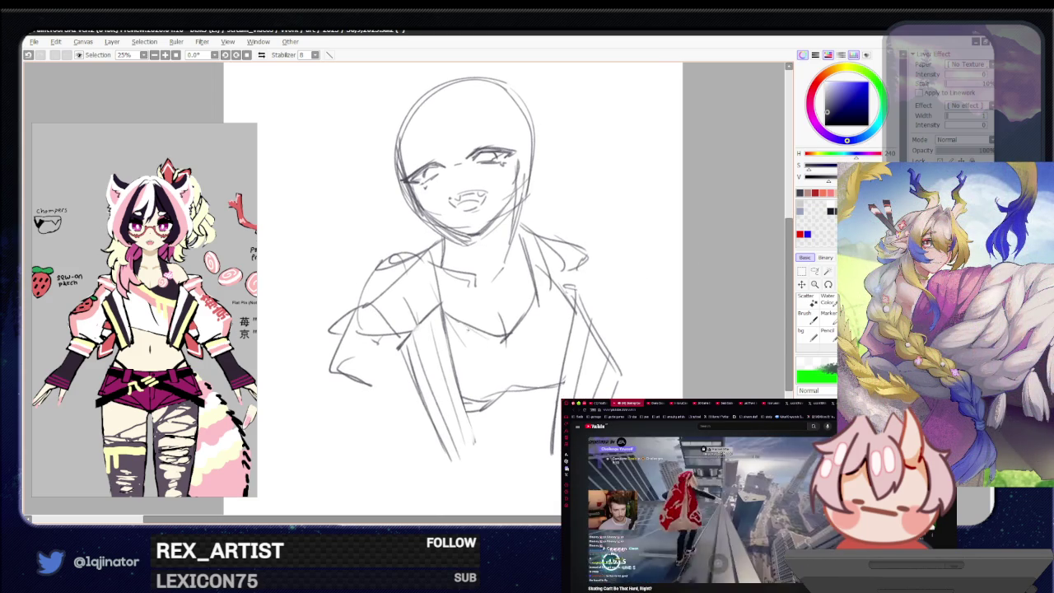
{"action": "left_click_drag", "start_coordinate": [528, 360], "coordinate": [565, 357]}
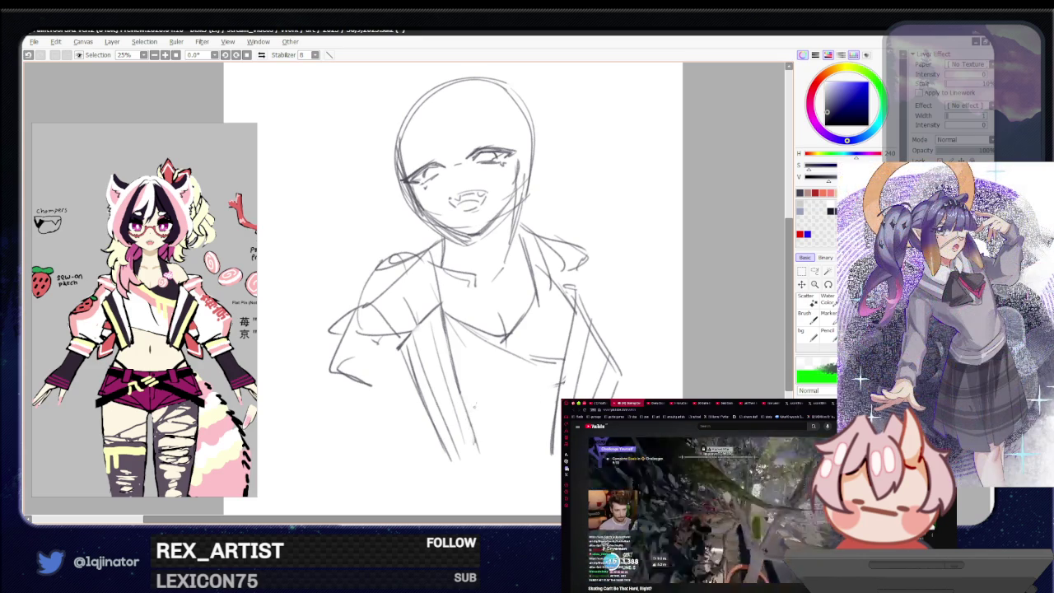
{"action": "left_click_drag", "start_coordinate": [458, 385], "coordinate": [541, 360]}
{"action": "mouse_move", "coordinate": [584, 308]}
{"action": "left_mouse_down"}
{"action": "mouse_move", "coordinate": [512, 376]}
{"action": "mouse_move", "coordinate": [536, 433]}
{"action": "left_mouse_up"}
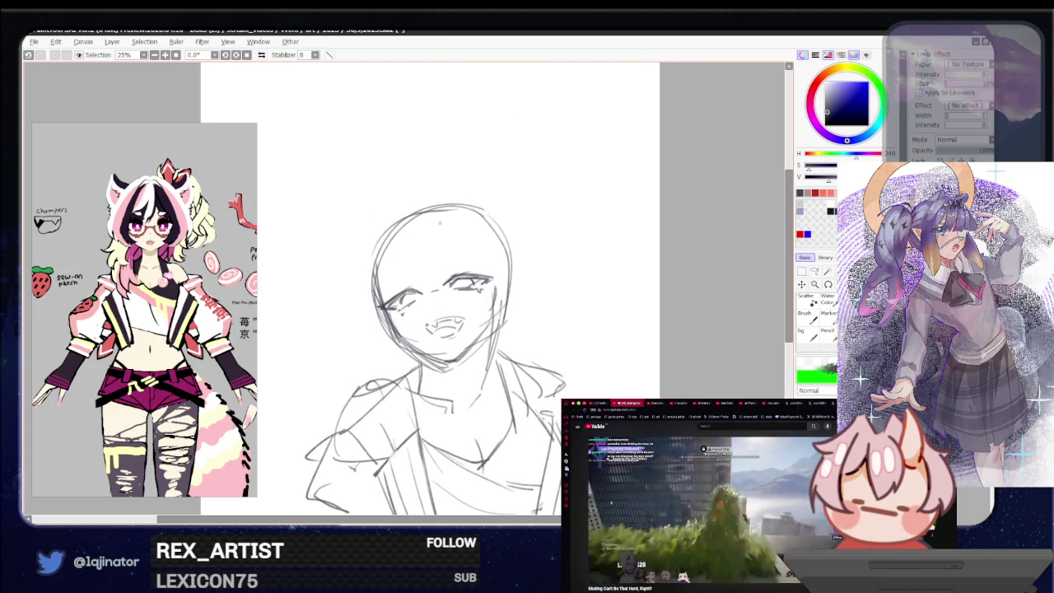
Step: Sketch bangs strands down over the face and arc a stroke over the head top
{"action": "left_click_drag", "start_coordinate": [449, 216], "coordinate": [430, 306]}
{"action": "key", "text": "ctrl+z"}
{"action": "mouse_move", "coordinate": [455, 216]}
{"action": "left_mouse_down"}
{"action": "mouse_move", "coordinate": [438, 293]}
{"action": "mouse_move", "coordinate": [418, 303]}
{"action": "left_mouse_up"}
{"action": "left_click_drag", "start_coordinate": [424, 258], "coordinate": [401, 298]}
{"action": "key", "text": "ctrl+z"}
{"action": "key", "text": "ctrl+z"}
{"action": "left_click_drag", "start_coordinate": [421, 247], "coordinate": [417, 295]}
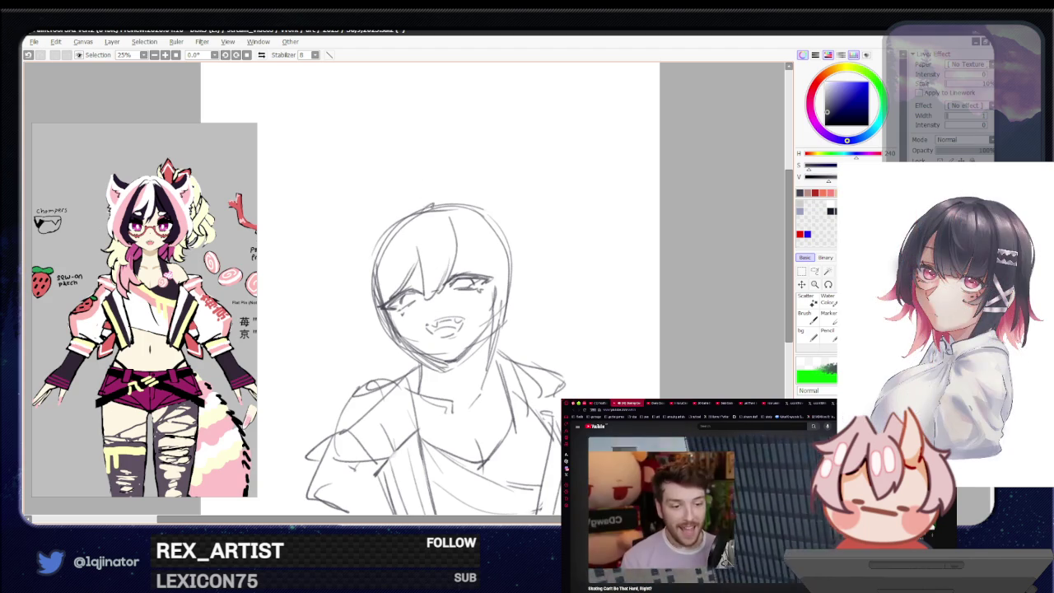
{"action": "mouse_move", "coordinate": [418, 225]}
{"action": "left_mouse_down"}
{"action": "mouse_move", "coordinate": [424, 201]}
{"action": "mouse_move", "coordinate": [434, 201]}
{"action": "left_mouse_up"}
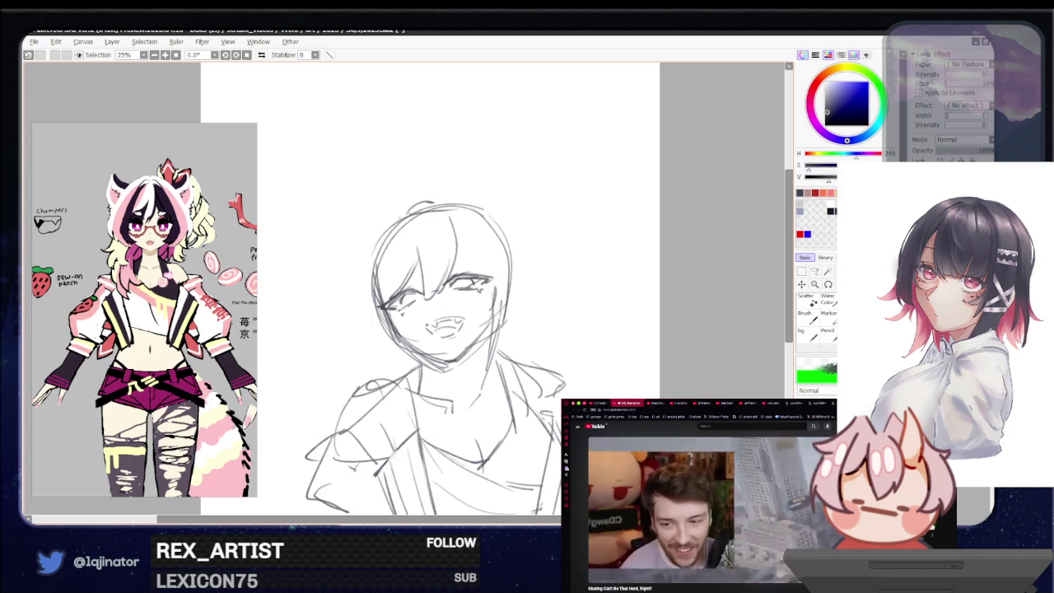
Step: Redraw the left side of the face and the long left hair curve
{"action": "left_click_drag", "start_coordinate": [379, 240], "coordinate": [381, 312]}
{"action": "key", "text": "ctrl+z"}
{"action": "left_click_drag", "start_coordinate": [392, 216], "coordinate": [387, 311]}
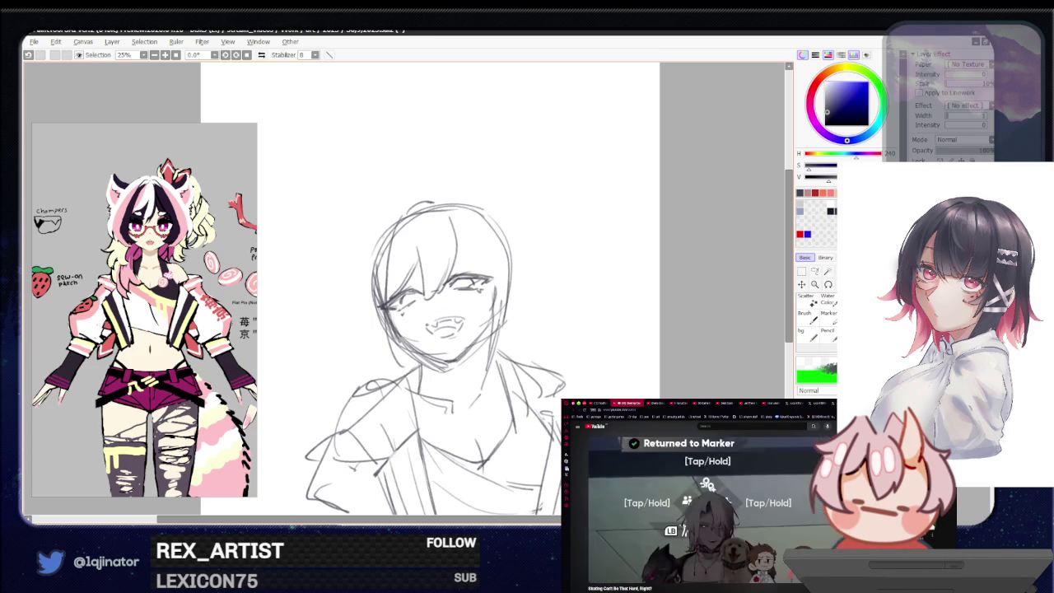
{"action": "left_click_drag", "start_coordinate": [397, 212], "coordinate": [342, 337]}
{"action": "key", "text": "ctrl+z"}
{"action": "left_click_drag", "start_coordinate": [384, 207], "coordinate": [341, 288]}
{"action": "key", "text": "ctrl+z"}
{"action": "left_click_drag", "start_coordinate": [382, 199], "coordinate": [346, 311]}
Step: Retry the top-left head stroke and left hair curve until they sit right
{"action": "left_click_drag", "start_coordinate": [400, 198], "coordinate": [365, 247]}
{"action": "key", "text": "ctrl+z"}
{"action": "left_click_drag", "start_coordinate": [398, 196], "coordinate": [330, 293]}
{"action": "key", "text": "ctrl+z"}
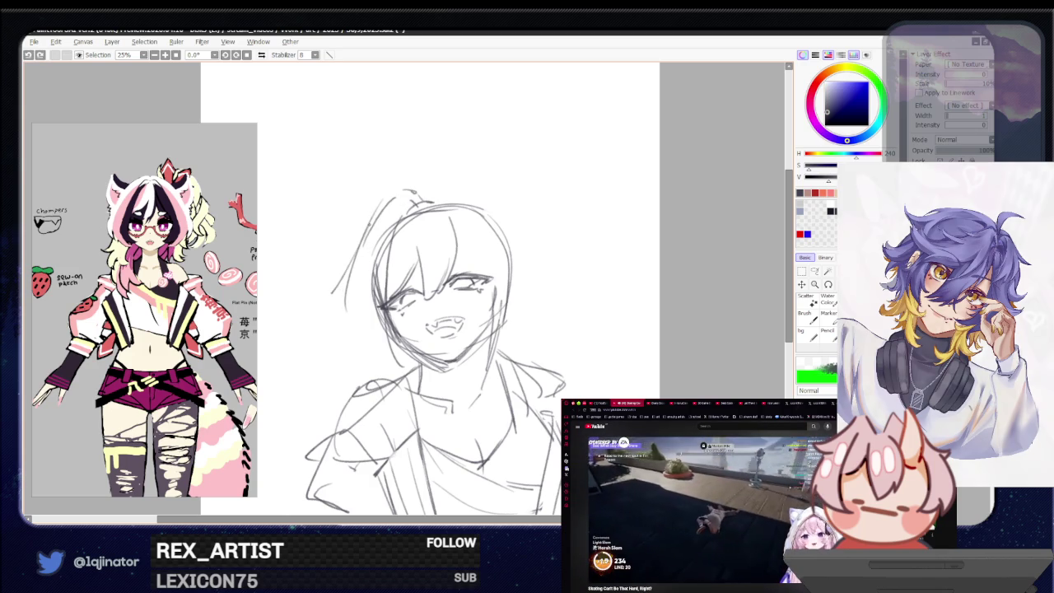
{"action": "left_click_drag", "start_coordinate": [366, 237], "coordinate": [354, 353]}
{"action": "key", "text": "ctrl+z"}
{"action": "left_click_drag", "start_coordinate": [367, 232], "coordinate": [342, 319]}
{"action": "mouse_move", "coordinate": [385, 265]}
{"action": "left_mouse_down"}
{"action": "mouse_move", "coordinate": [418, 344]}
{"action": "mouse_move", "coordinate": [359, 341]}
{"action": "mouse_move", "coordinate": [415, 355]}
{"action": "left_mouse_up"}
{"action": "key", "text": "ctrl+z"}
{"action": "key", "text": "ctrl+z"}
{"action": "key", "text": "ctrl+z"}
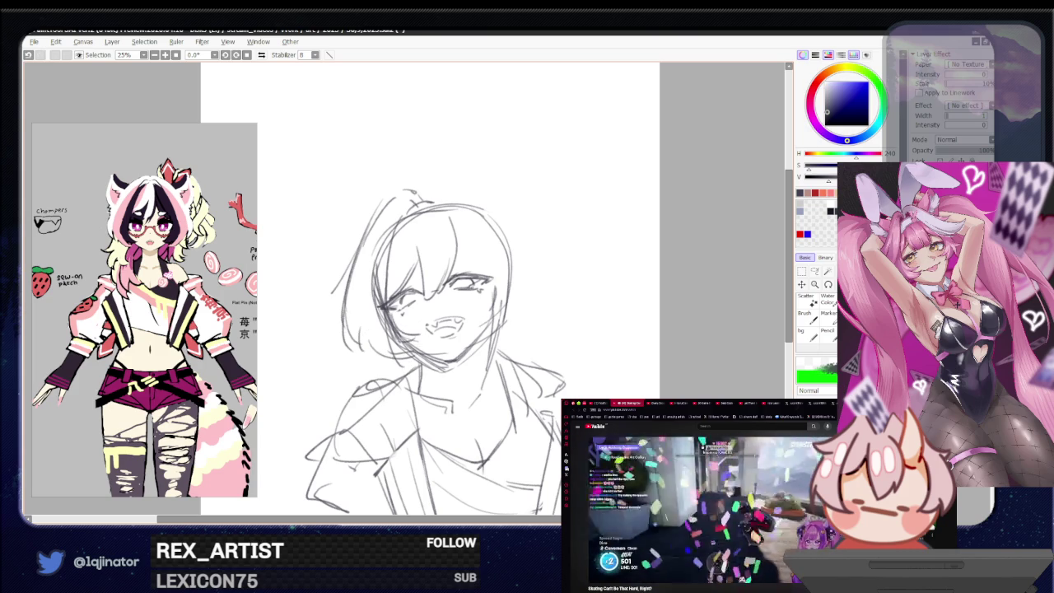
Step: Draw the left cat ear, right-side hair, face marks and strands along the left jaw
{"action": "left_click_drag", "start_coordinate": [445, 216], "coordinate": [479, 275]}
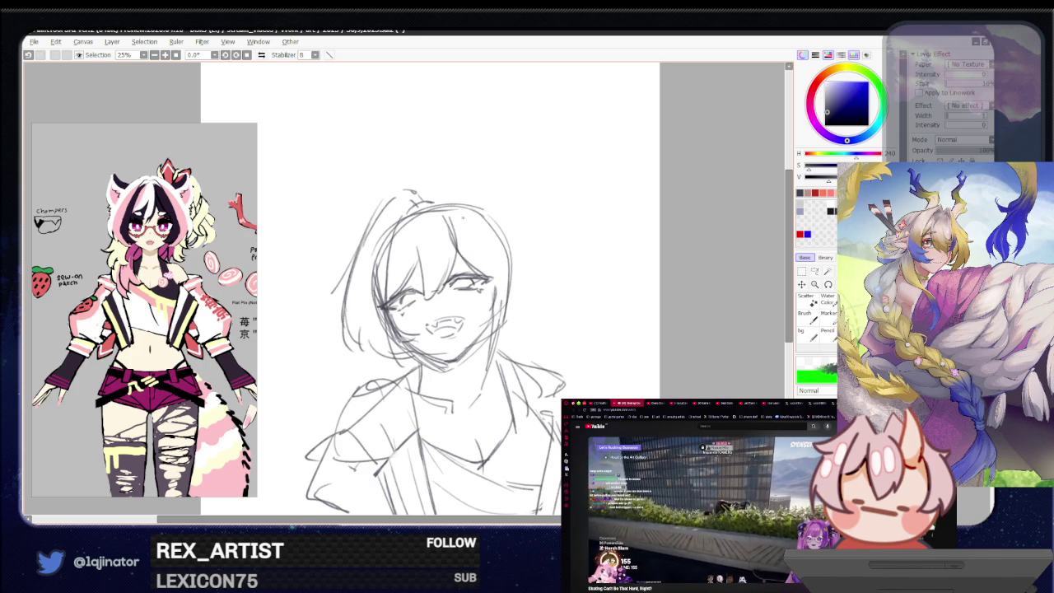
{"action": "mouse_move", "coordinate": [374, 200]}
{"action": "left_mouse_down"}
{"action": "mouse_move", "coordinate": [344, 241]}
{"action": "mouse_move", "coordinate": [381, 201]}
{"action": "mouse_move", "coordinate": [354, 250]}
{"action": "left_mouse_up"}
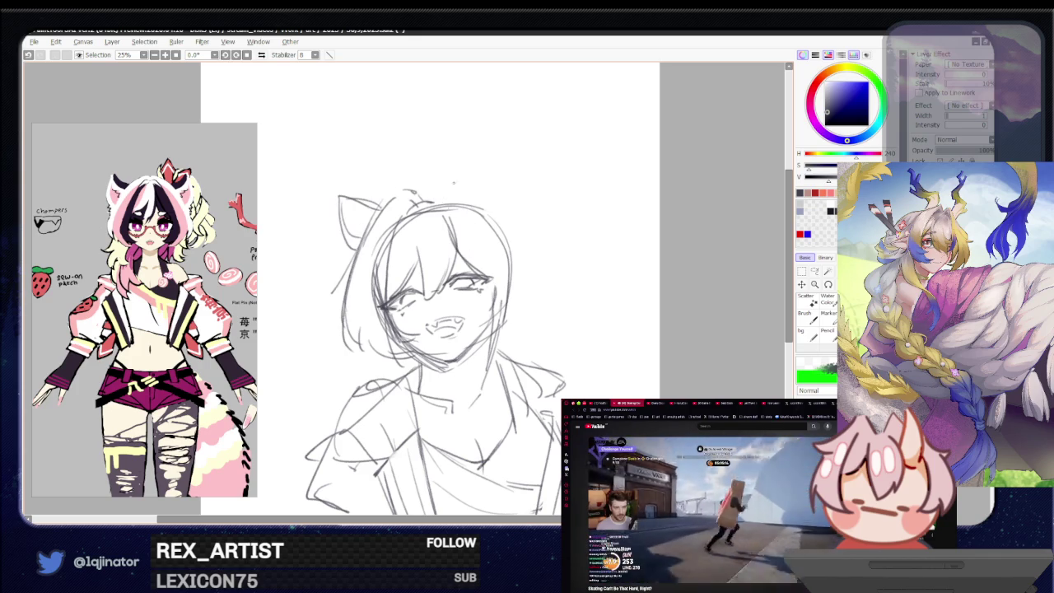
{"action": "mouse_move", "coordinate": [435, 191]}
{"action": "left_mouse_down"}
{"action": "mouse_move", "coordinate": [449, 185]}
{"action": "mouse_move", "coordinate": [519, 262]}
{"action": "mouse_move", "coordinate": [516, 319]}
{"action": "left_mouse_up"}
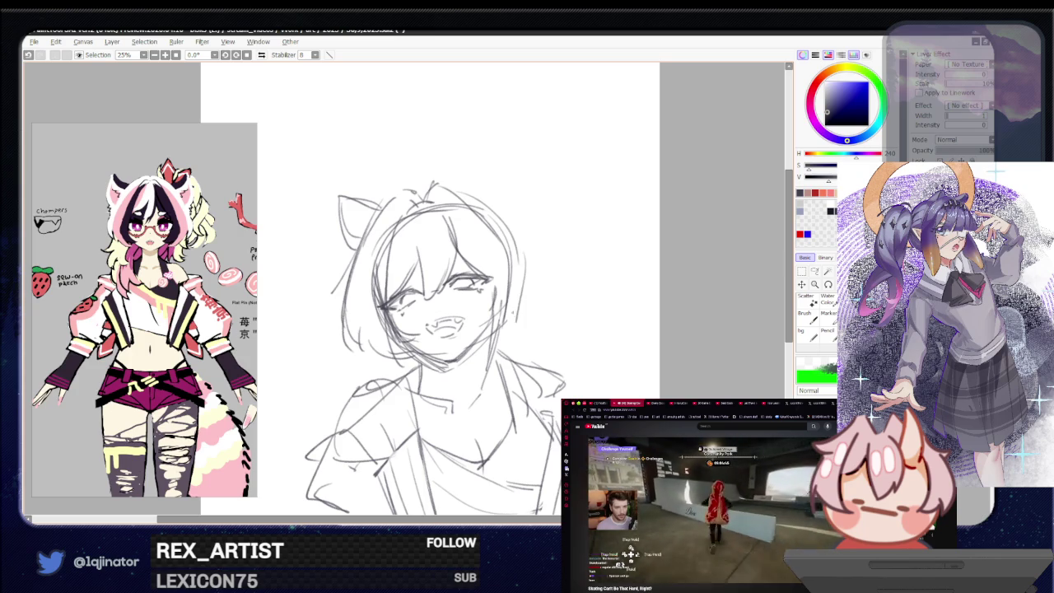
{"action": "mouse_move", "coordinate": [494, 229]}
{"action": "left_mouse_down"}
{"action": "mouse_move", "coordinate": [539, 318]}
{"action": "mouse_move", "coordinate": [523, 322]}
{"action": "left_mouse_up"}
{"action": "left_click_drag", "start_coordinate": [460, 313], "coordinate": [485, 312]}
{"action": "left_click_drag", "start_coordinate": [397, 313], "coordinate": [389, 320]}
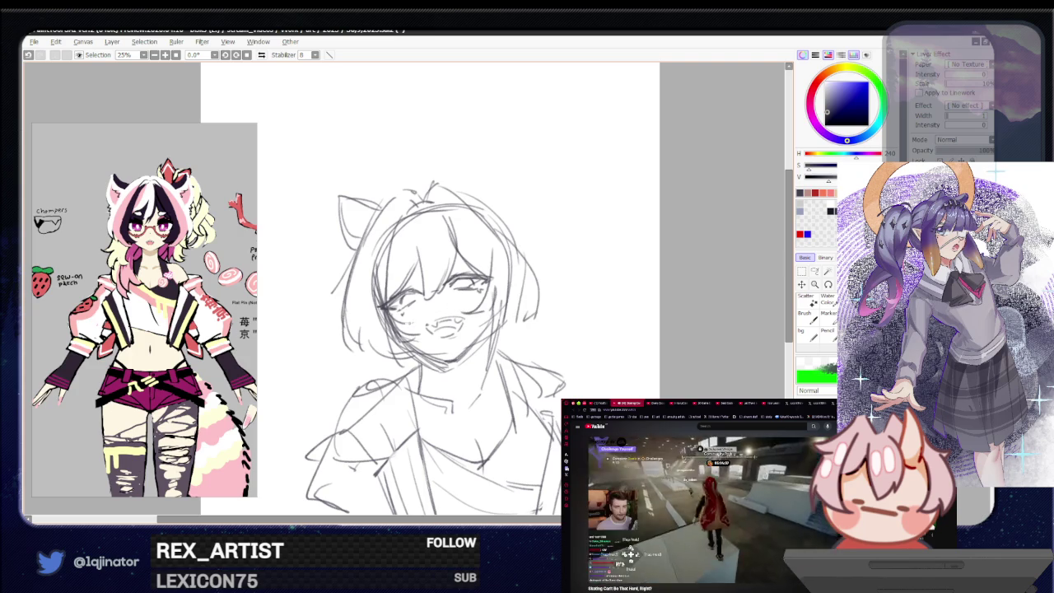
{"action": "mouse_move", "coordinate": [428, 362]}
{"action": "left_mouse_down"}
{"action": "mouse_move", "coordinate": [434, 330]}
{"action": "mouse_move", "coordinate": [340, 345]}
{"action": "left_mouse_up"}
{"action": "key", "text": "ctrl+z"}
{"action": "mouse_move", "coordinate": [369, 313]}
{"action": "left_mouse_down"}
{"action": "mouse_move", "coordinate": [336, 346]}
{"action": "mouse_move", "coordinate": [362, 349]}
{"action": "mouse_move", "coordinate": [376, 390]}
{"action": "mouse_move", "coordinate": [411, 371]}
{"action": "left_mouse_up"}
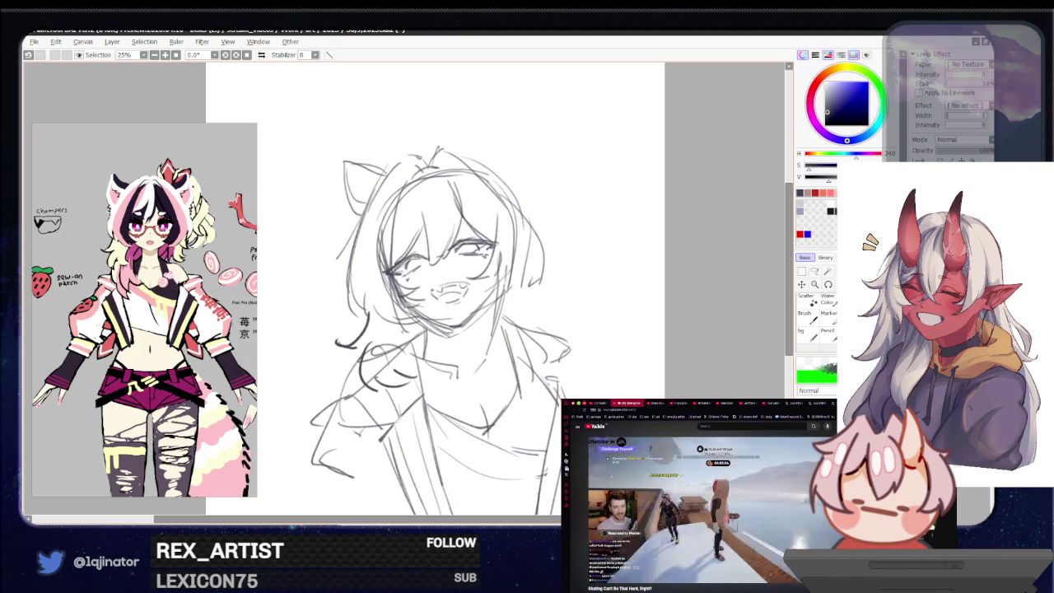
Step: Draw the neck lines down toward the torso and darken the collar strokes
{"action": "left_click_drag", "start_coordinate": [414, 331], "coordinate": [400, 375]}
{"action": "left_click_drag", "start_coordinate": [438, 331], "coordinate": [425, 394]}
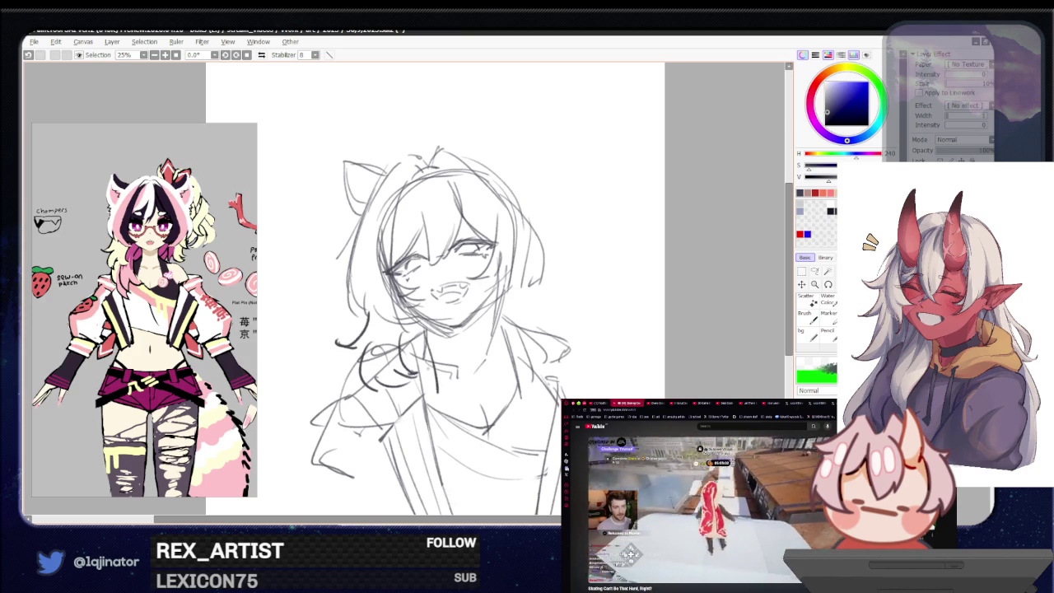
{"action": "key", "text": "ctrl+z"}
{"action": "left_click_drag", "start_coordinate": [443, 324], "coordinate": [422, 391]}
{"action": "mouse_move", "coordinate": [428, 331]}
{"action": "left_mouse_down"}
{"action": "mouse_move", "coordinate": [445, 399]}
{"action": "mouse_move", "coordinate": [390, 451]}
{"action": "mouse_move", "coordinate": [475, 430]}
{"action": "mouse_move", "coordinate": [435, 425]}
{"action": "left_mouse_up"}
{"action": "left_click_drag", "start_coordinate": [453, 426], "coordinate": [470, 438]}
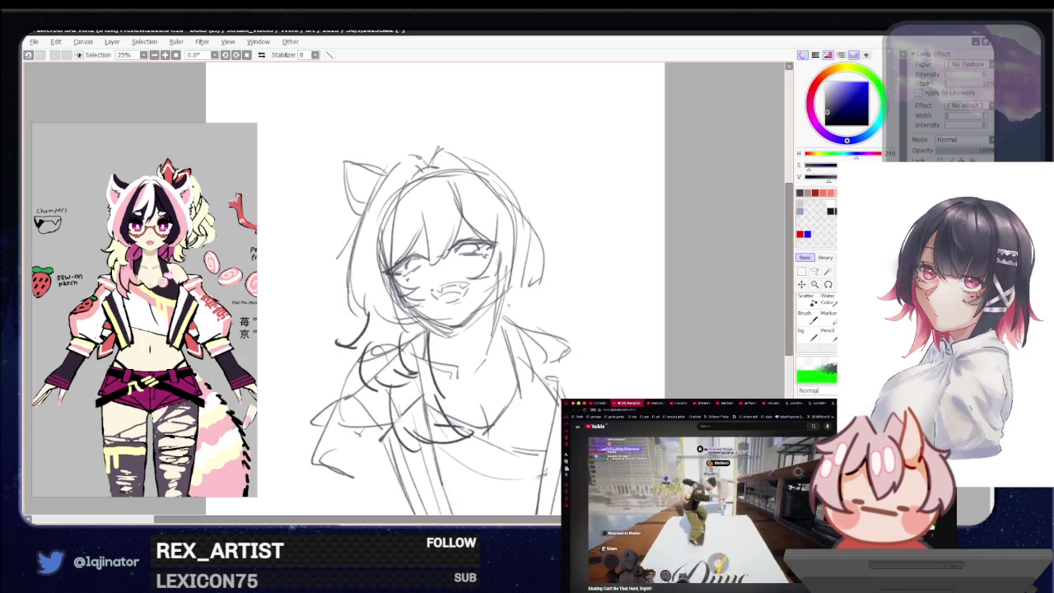
{"action": "mouse_move", "coordinate": [533, 287]}
{"action": "left_mouse_down"}
{"action": "mouse_move", "coordinate": [537, 322]}
{"action": "mouse_move", "coordinate": [514, 325]}
{"action": "mouse_move", "coordinate": [538, 319]}
{"action": "left_mouse_up"}
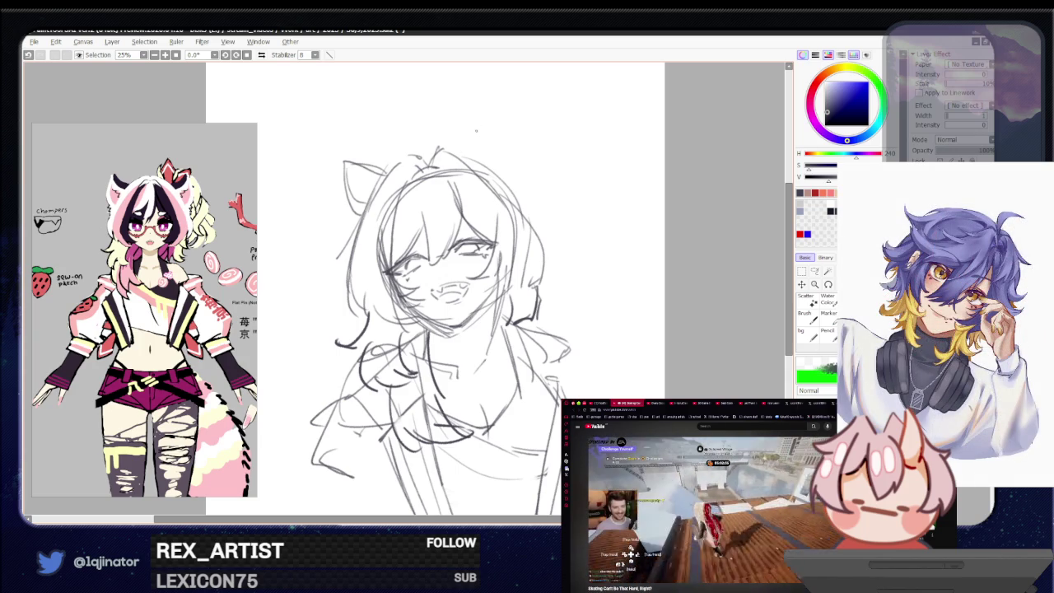
Step: Draw the right cat ear and add inner fur strokes to both ears
{"action": "mouse_move", "coordinate": [484, 158]}
{"action": "left_mouse_down"}
{"action": "mouse_move", "coordinate": [511, 131]}
{"action": "mouse_move", "coordinate": [515, 194]}
{"action": "mouse_move", "coordinate": [506, 191]}
{"action": "mouse_move", "coordinate": [509, 135]}
{"action": "mouse_move", "coordinate": [496, 182]}
{"action": "mouse_move", "coordinate": [506, 184]}
{"action": "left_mouse_up"}
{"action": "left_click_drag", "start_coordinate": [522, 147], "coordinate": [511, 177]}
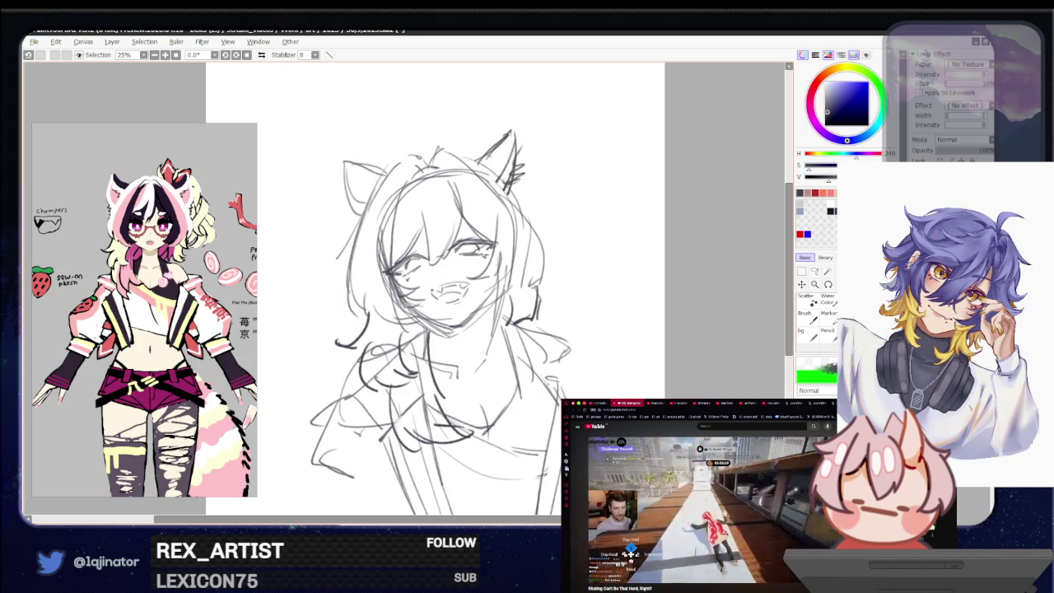
{"action": "left_click_drag", "start_coordinate": [354, 205], "coordinate": [341, 212]}
{"action": "left_click_drag", "start_coordinate": [352, 188], "coordinate": [341, 205]}
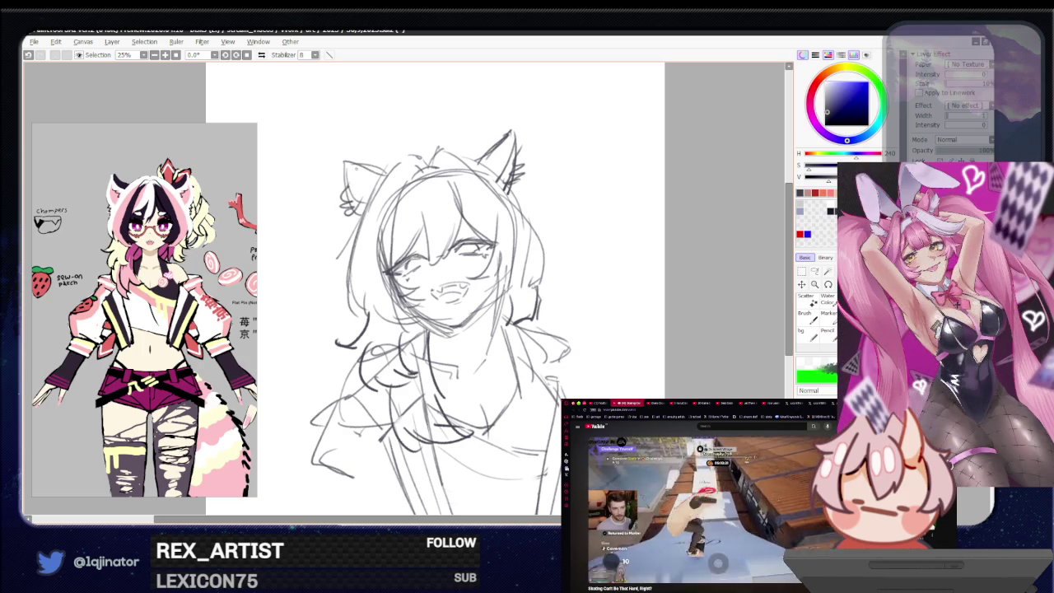
{"action": "left_click_drag", "start_coordinate": [350, 165], "coordinate": [368, 190]}
{"action": "left_click_drag", "start_coordinate": [368, 184], "coordinate": [378, 191]}
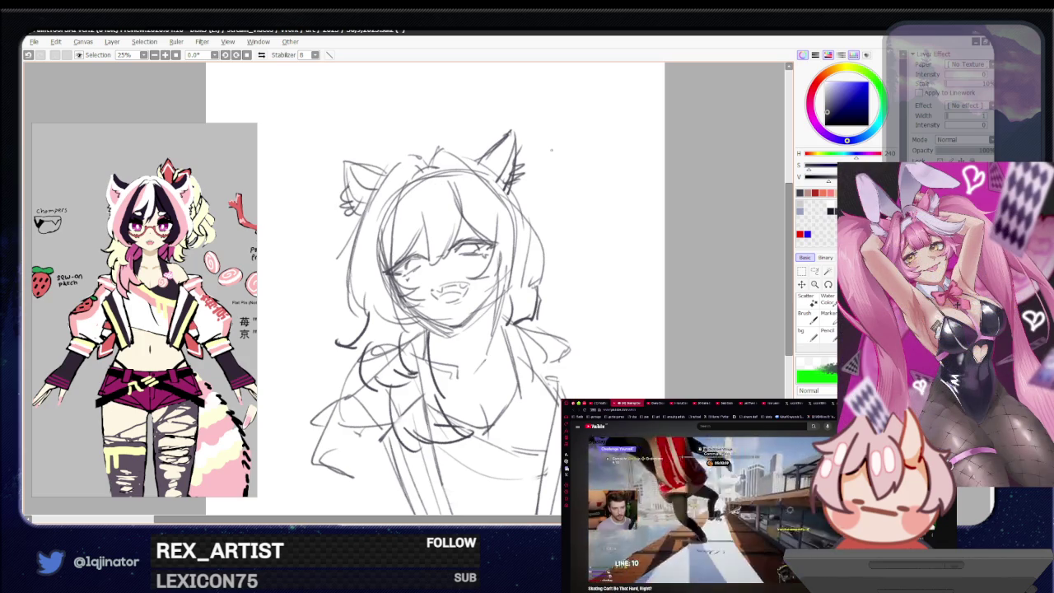
Step: Sketch flowing hair strands out to the right and refine a line near the eye
{"action": "mouse_move", "coordinate": [465, 136]}
{"action": "left_mouse_down"}
{"action": "mouse_move", "coordinate": [501, 129]}
{"action": "mouse_move", "coordinate": [547, 232]}
{"action": "left_mouse_up"}
{"action": "mouse_move", "coordinate": [527, 198]}
{"action": "left_mouse_down"}
{"action": "mouse_move", "coordinate": [591, 212]}
{"action": "mouse_move", "coordinate": [551, 280]}
{"action": "left_mouse_up"}
{"action": "left_click_drag", "start_coordinate": [578, 244], "coordinate": [571, 300]}
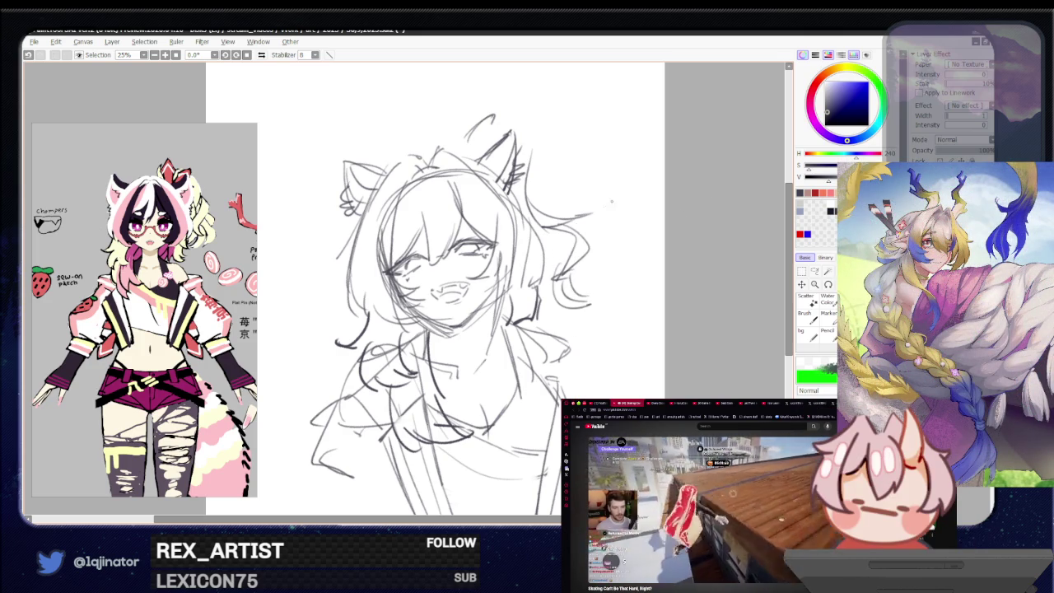
{"action": "left_click_drag", "start_coordinate": [534, 283], "coordinate": [560, 267]}
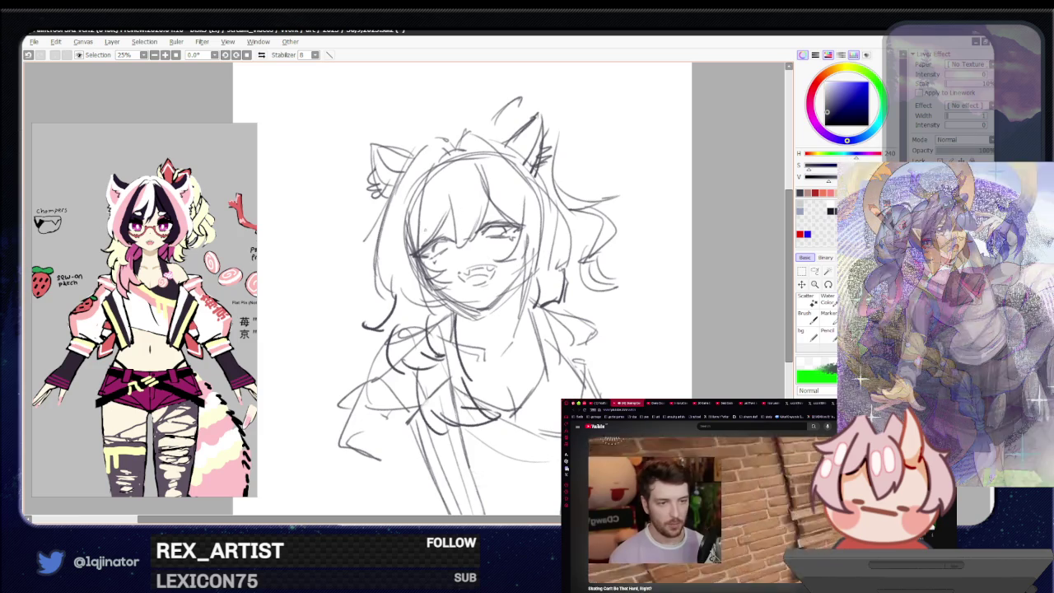
{"action": "left_click_drag", "start_coordinate": [438, 224], "coordinate": [496, 210]}
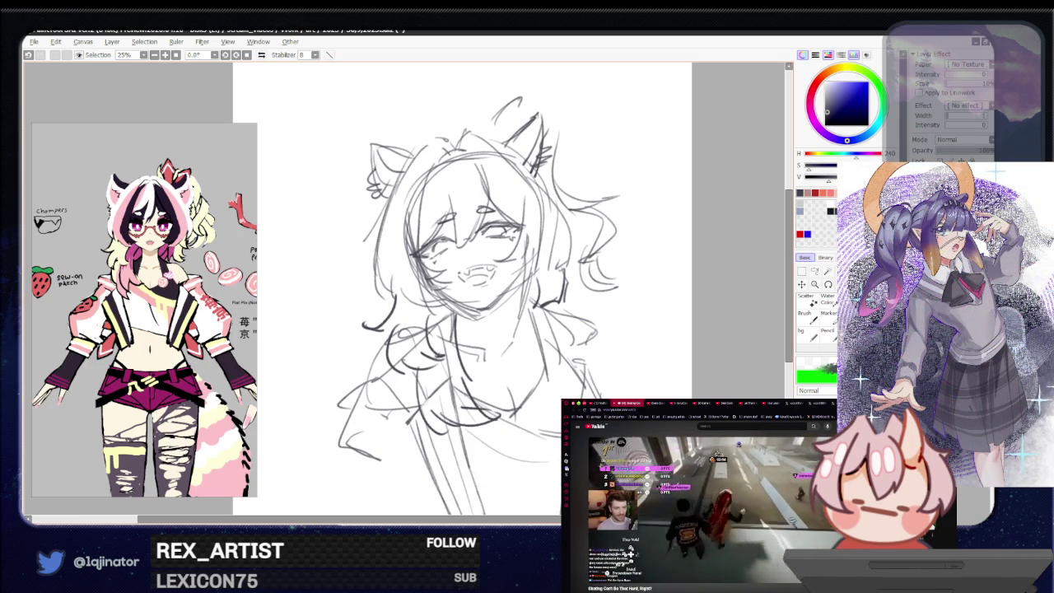
Step: Add a stroke near the nose and erase faint marks beside the right lens
{"action": "mouse_move", "coordinate": [459, 247]}
{"action": "left_mouse_down"}
{"action": "mouse_move", "coordinate": [475, 243]}
{"action": "mouse_move", "coordinate": [438, 267]}
{"action": "mouse_move", "coordinate": [512, 246]}
{"action": "mouse_move", "coordinate": [441, 272]}
{"action": "left_mouse_up"}
{"action": "key", "text": "e"}
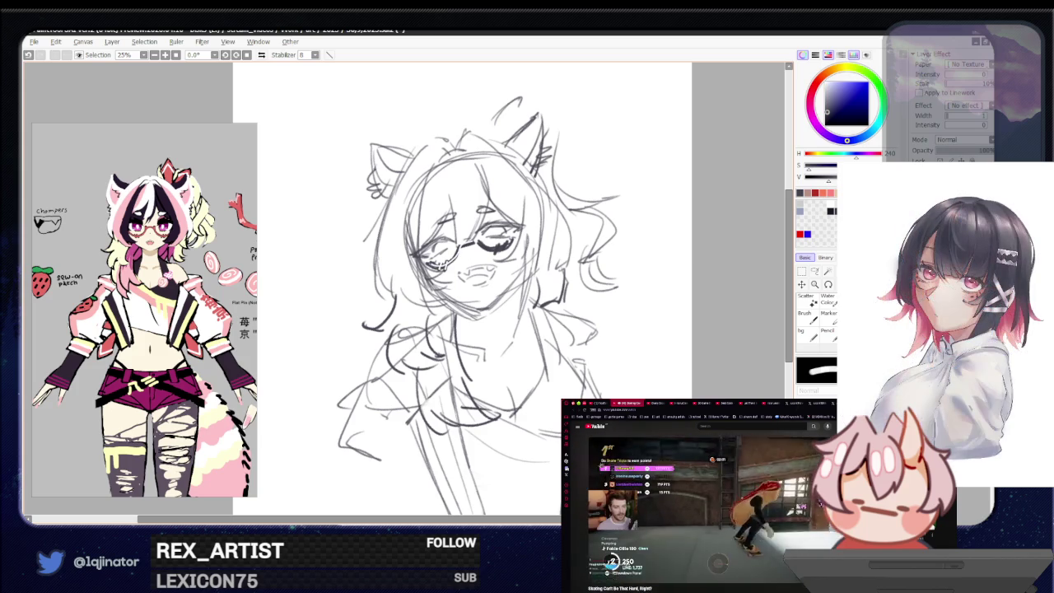
{"action": "left_click_drag", "start_coordinate": [482, 248], "coordinate": [509, 247]}
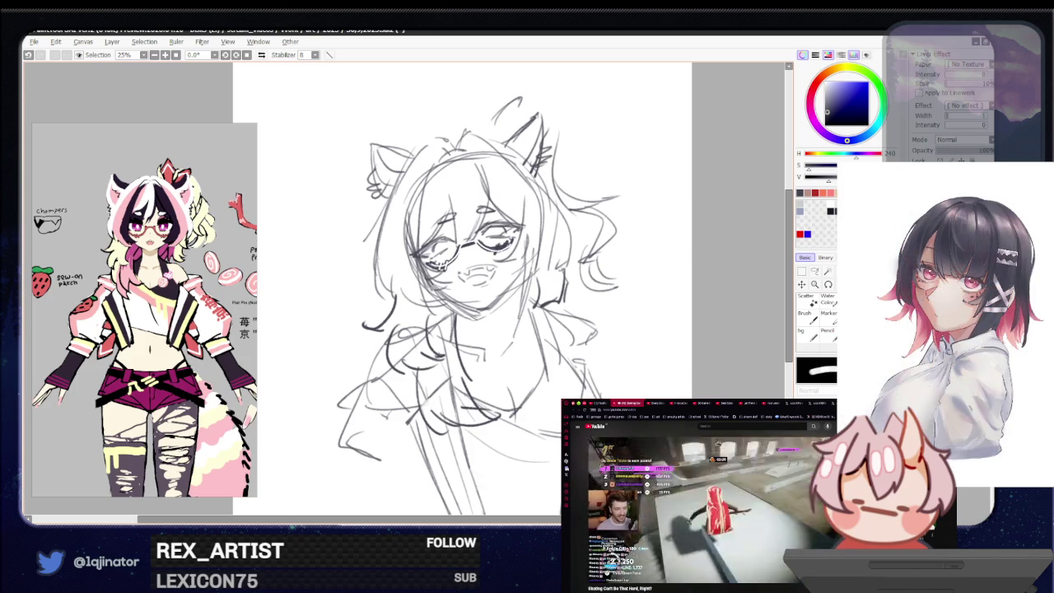
{"action": "key", "text": "n"}
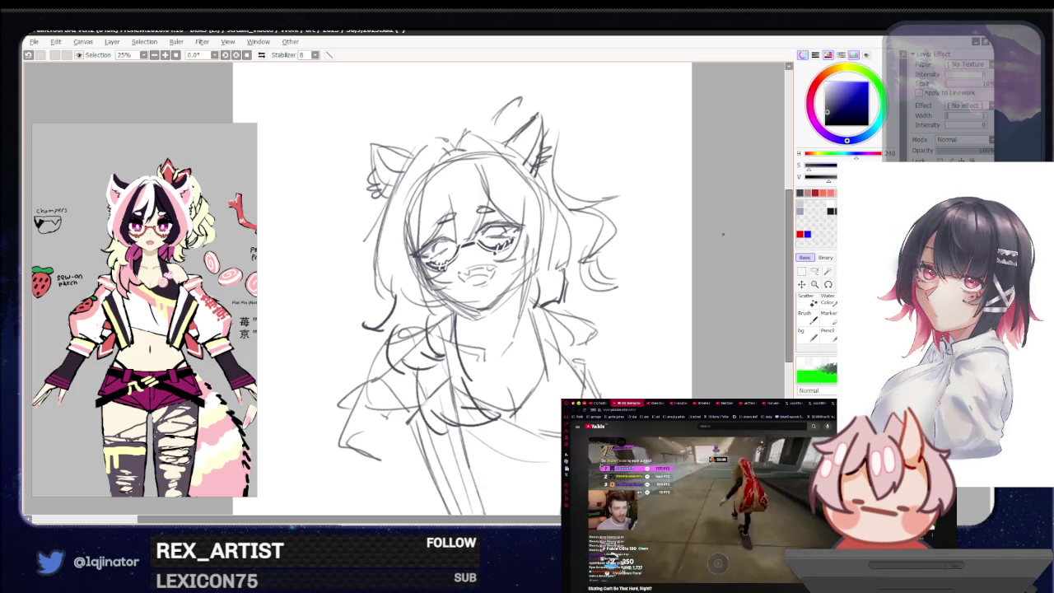
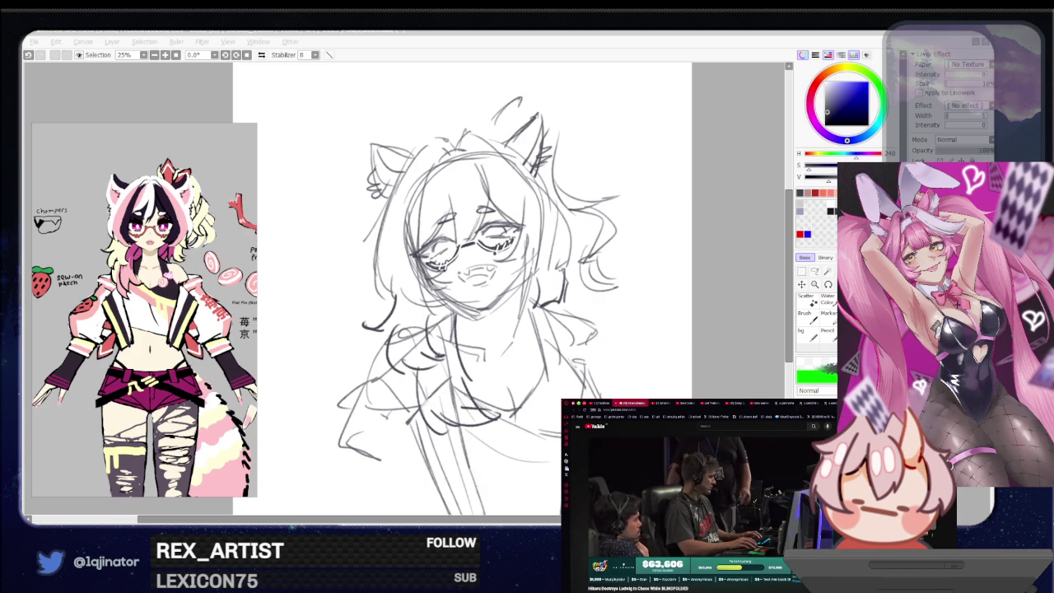
Step: Undo the stray strokes by the right eye and check the sketch in a mirrored view
{"action": "left_click", "coordinate": [712, 340]}
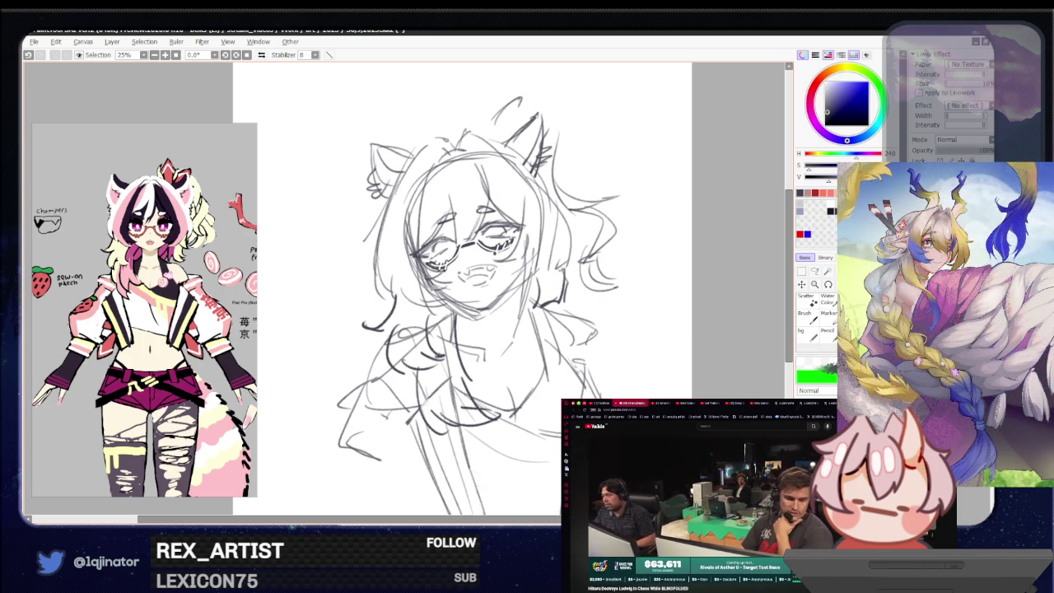
{"action": "left_click_drag", "start_coordinate": [579, 380], "coordinate": [544, 377]}
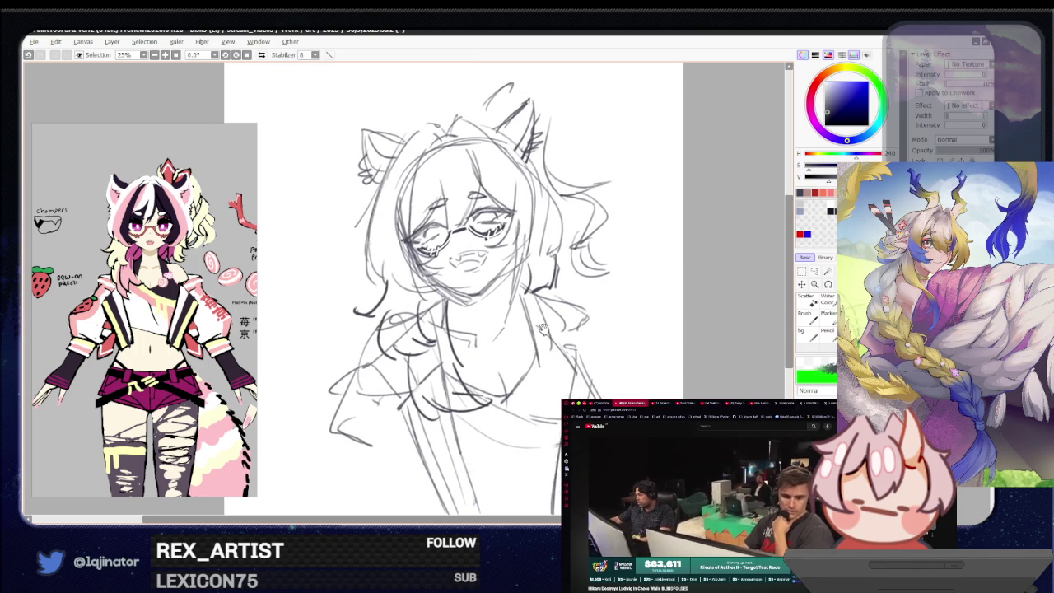
{"action": "left_click_drag", "start_coordinate": [542, 330], "coordinate": [539, 421]}
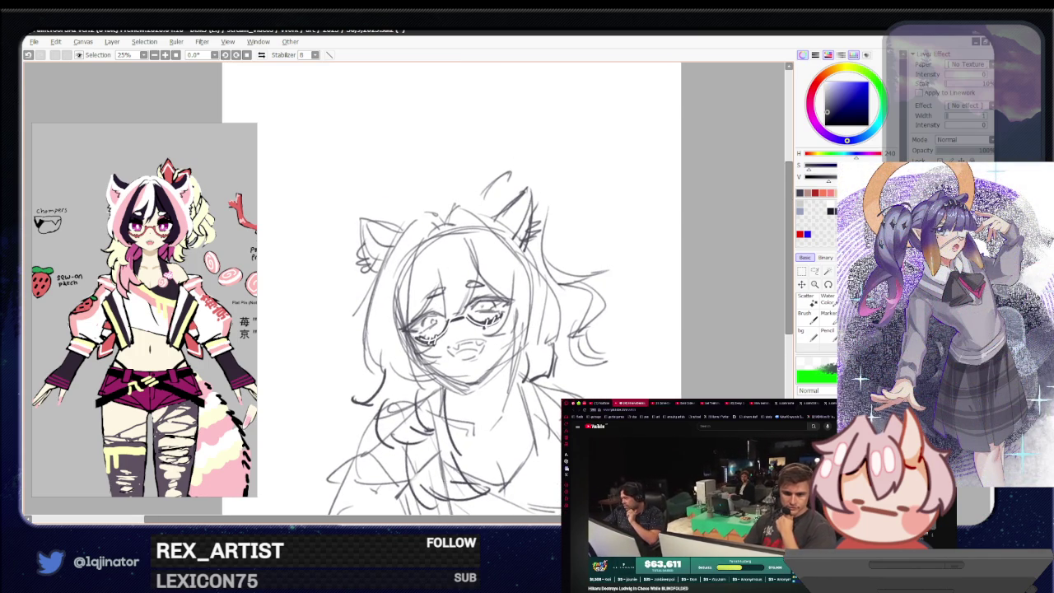
{"action": "key", "text": "ctrl+z"}
{"action": "key", "text": "ctrl+z"}
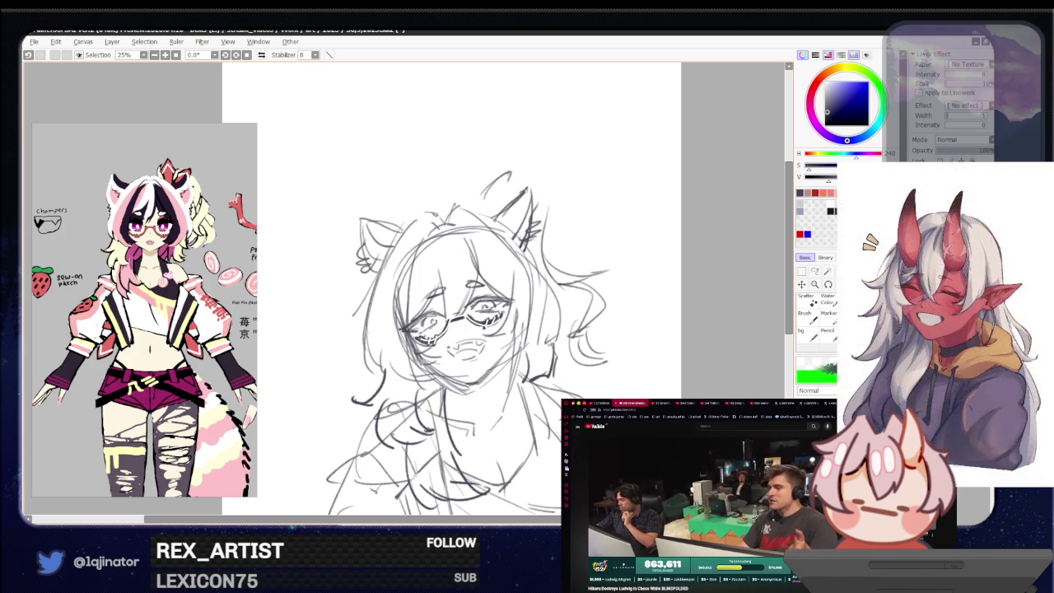
{"action": "scroll", "coordinate": [633, 330], "scroll_direction": "down", "scroll_amount": 1}
{"action": "key", "text": "h"}
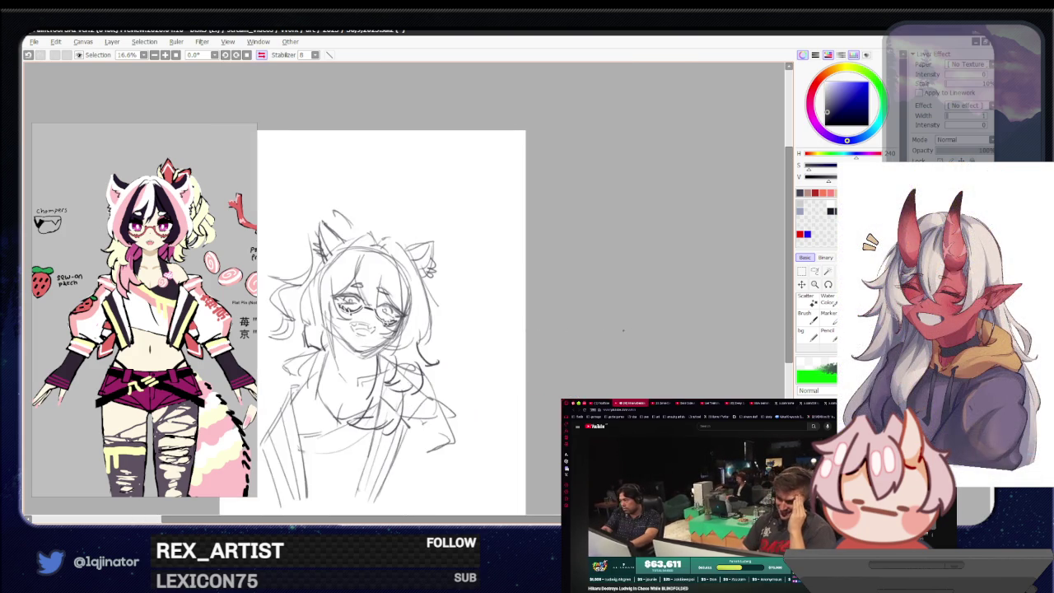
{"action": "key", "text": "h"}
{"action": "scroll", "coordinate": [499, 344], "scroll_direction": "up", "scroll_amount": 1}
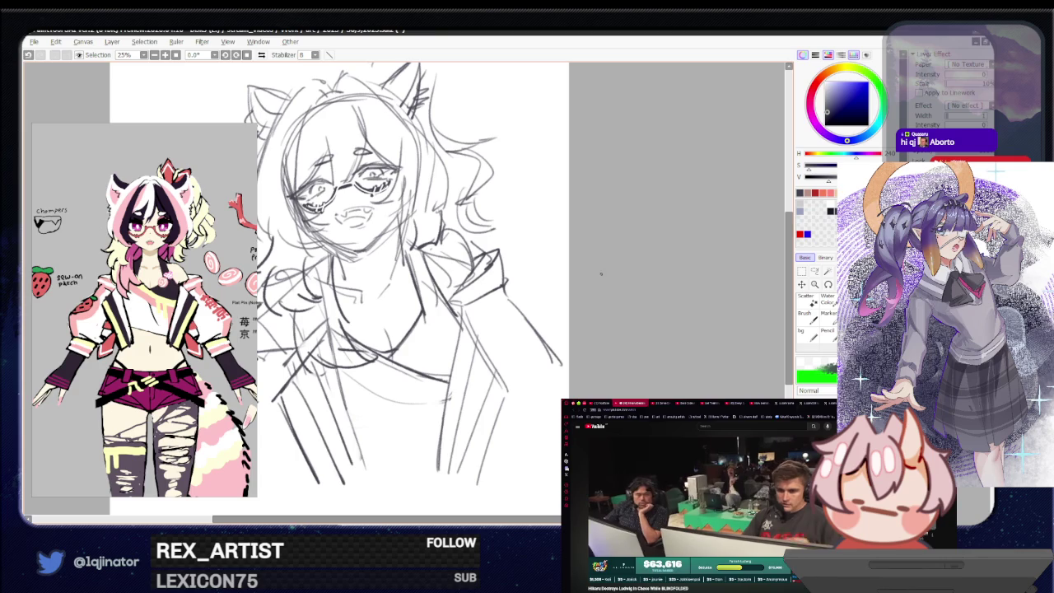
Step: Add a stroke on the right side of the sketch and recentre the view
{"action": "left_click_drag", "start_coordinate": [472, 324], "coordinate": [512, 395]}
{"action": "key", "text": "e"}
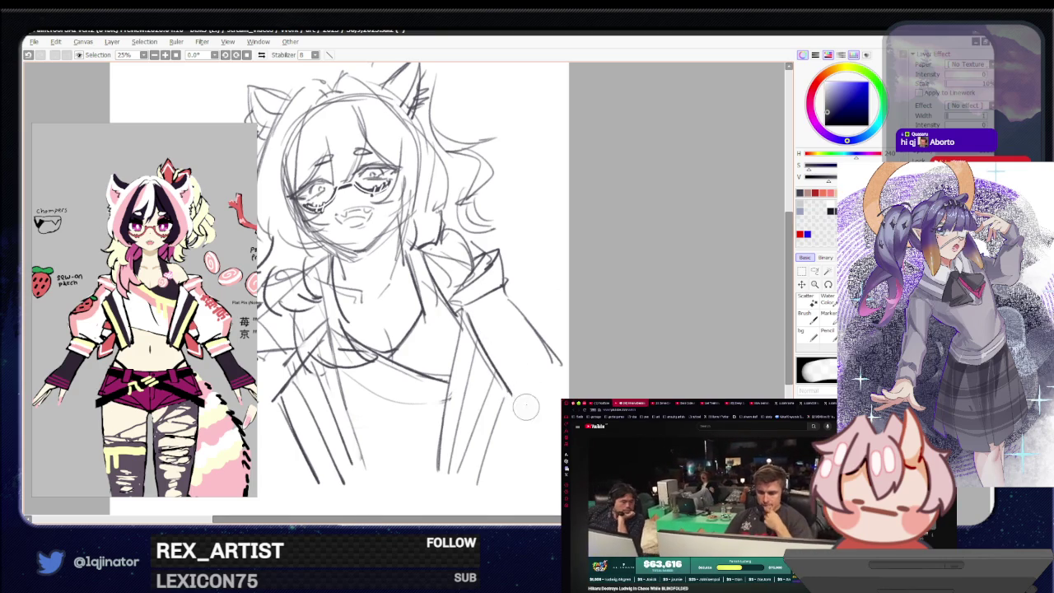
{"action": "key", "text": "n"}
{"action": "left_click_drag", "start_coordinate": [387, 256], "coordinate": [424, 354]}
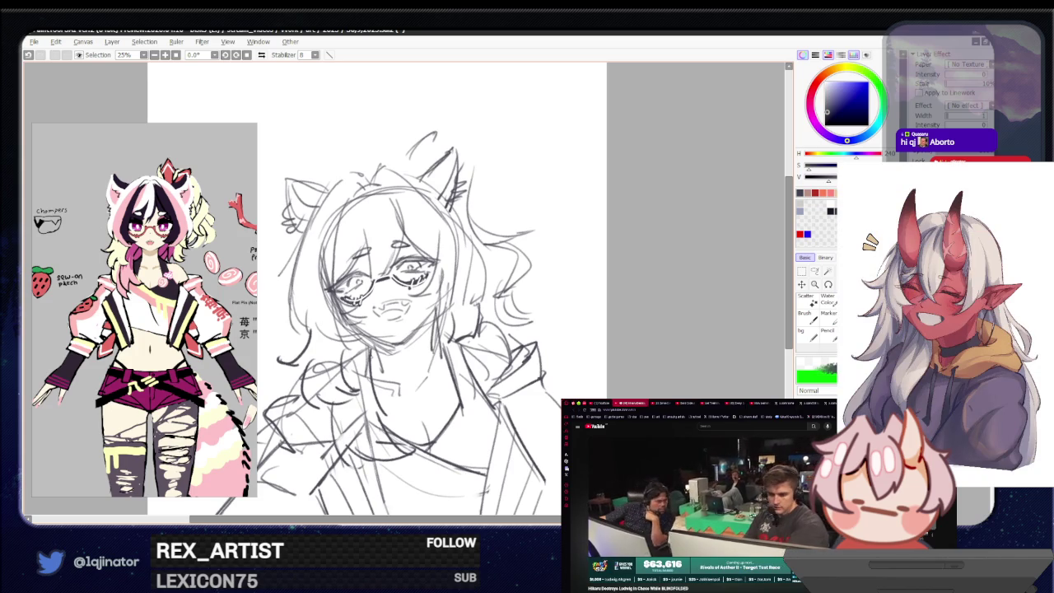
{"action": "mouse_move", "coordinate": [411, 342]}
{"action": "left_mouse_down"}
{"action": "mouse_move", "coordinate": [432, 365]}
{"action": "mouse_move", "coordinate": [449, 356]}
{"action": "left_mouse_up"}
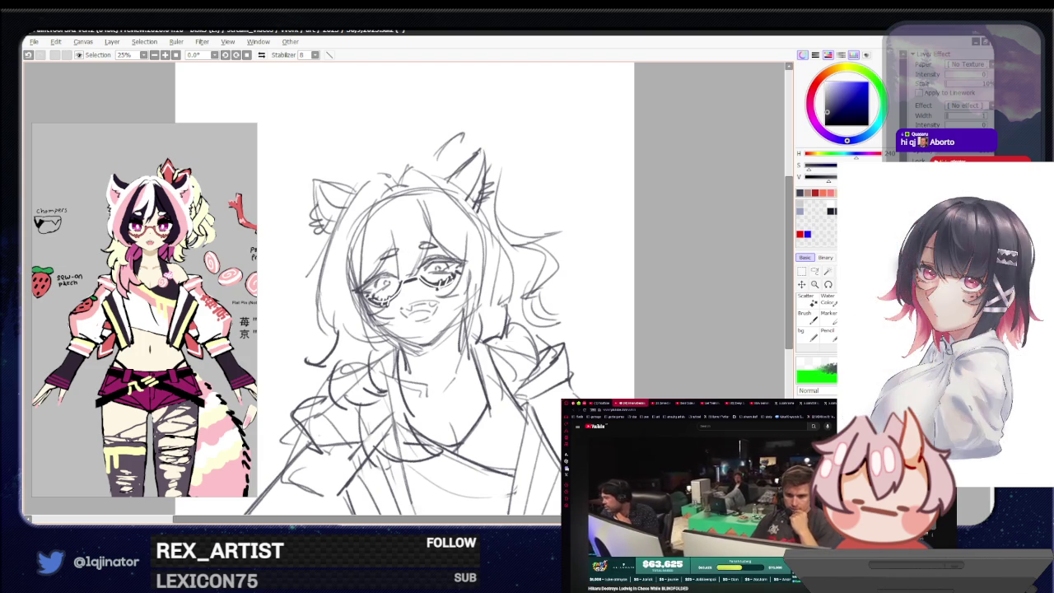
Step: Pencil hair strands across the forehead and beside the face, redrawing unsatisfying ones
{"action": "left_click_drag", "start_coordinate": [426, 199], "coordinate": [405, 278]}
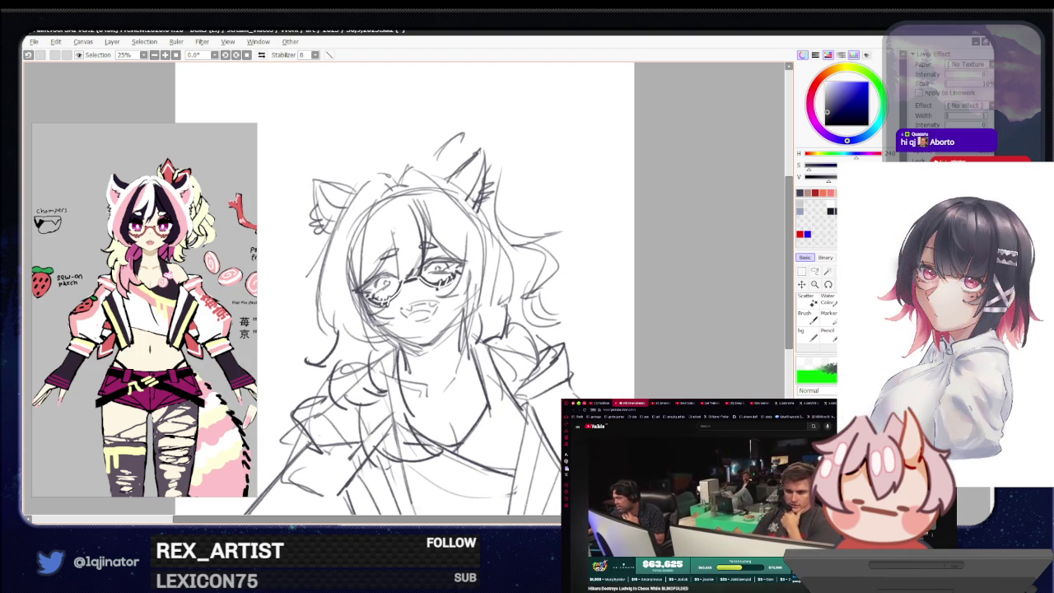
{"action": "left_click_drag", "start_coordinate": [398, 205], "coordinate": [394, 282]}
{"action": "left_click_drag", "start_coordinate": [417, 205], "coordinate": [401, 276]}
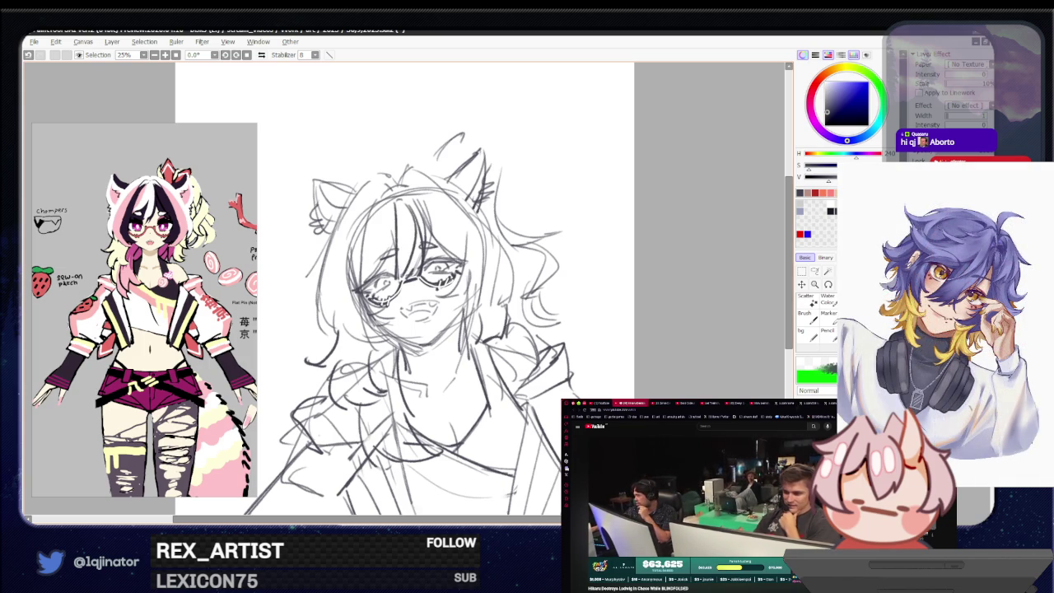
{"action": "left_click_drag", "start_coordinate": [394, 226], "coordinate": [358, 272]}
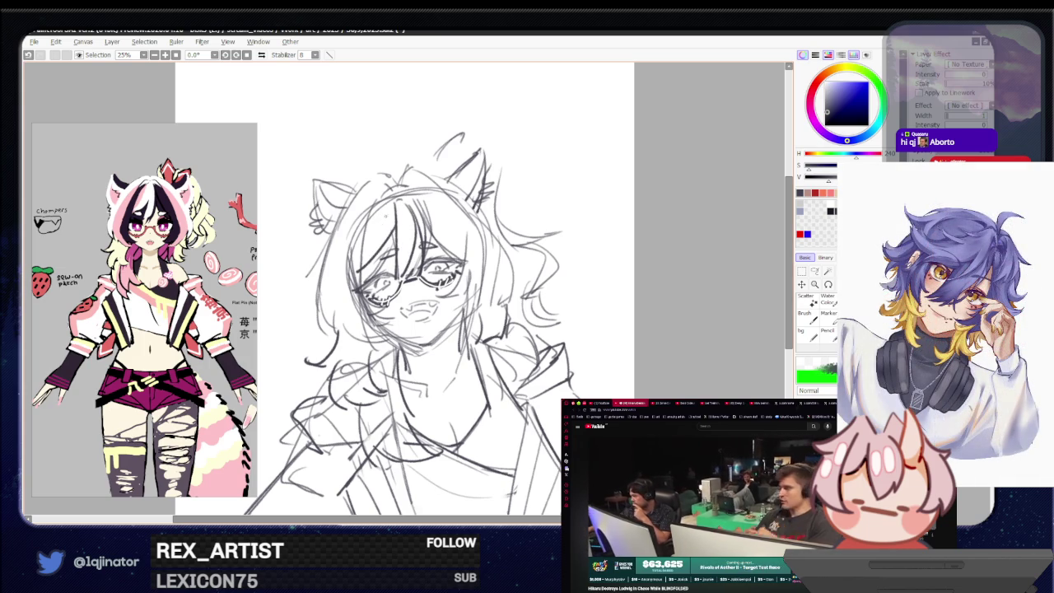
{"action": "left_click_drag", "start_coordinate": [397, 201], "coordinate": [352, 247]}
{"action": "key", "text": "ctrl+z"}
{"action": "left_click_drag", "start_coordinate": [391, 201], "coordinate": [359, 240]}
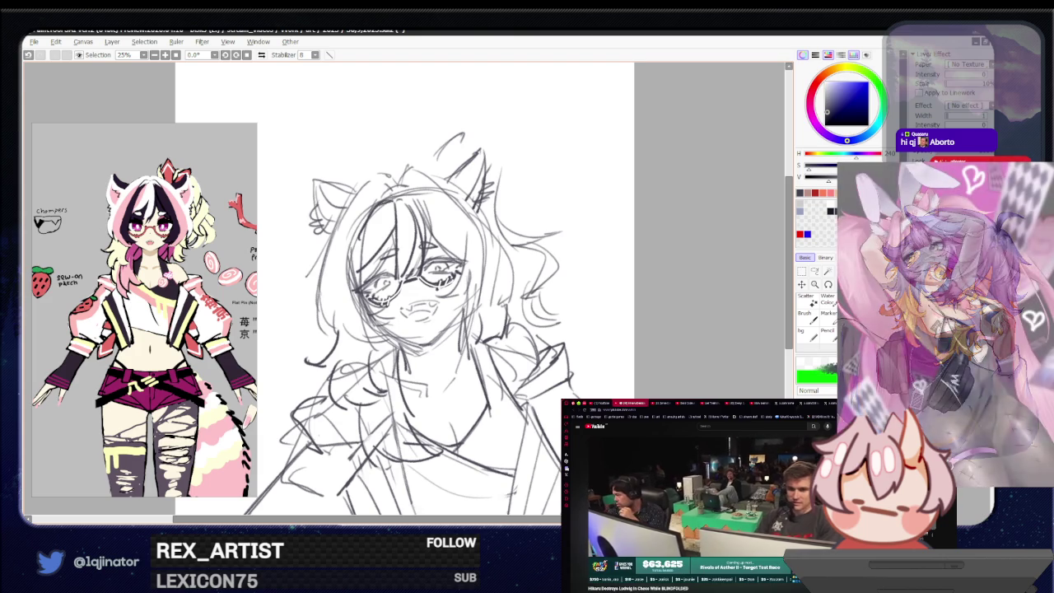
{"action": "mouse_move", "coordinate": [391, 191]}
{"action": "left_mouse_down"}
{"action": "mouse_move", "coordinate": [384, 213]}
{"action": "mouse_move", "coordinate": [380, 202]}
{"action": "mouse_move", "coordinate": [402, 202]}
{"action": "mouse_move", "coordinate": [426, 249]}
{"action": "left_mouse_up"}
{"action": "key", "text": "ctrl+z"}
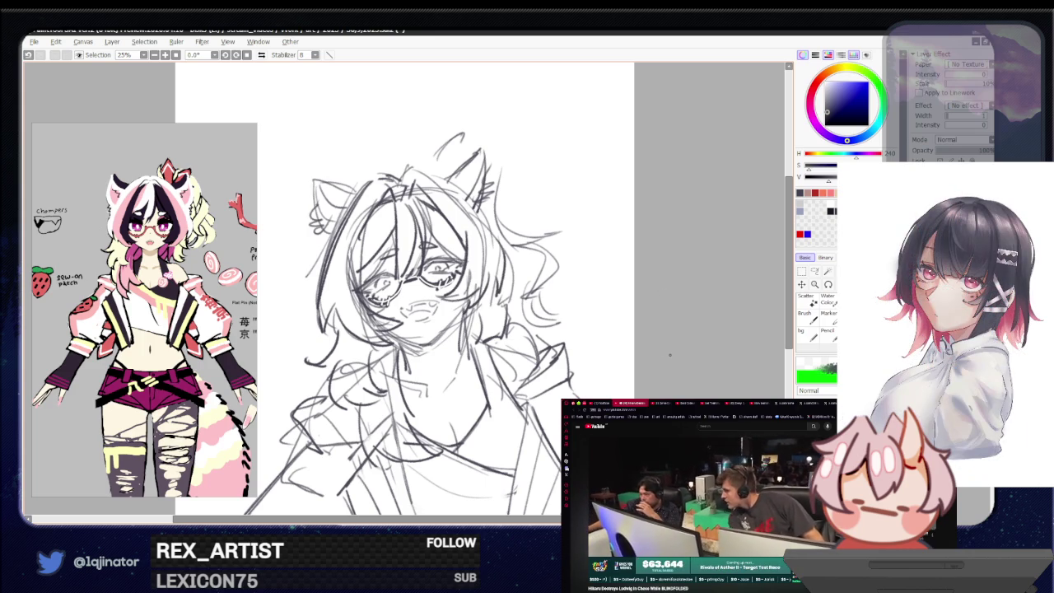
Step: Lower the sketch layer's opacity to fade it, undoing a test stroke afterwards
{"action": "scroll", "coordinate": [666, 356], "scroll_direction": "down", "scroll_amount": 3}
{"action": "scroll", "coordinate": [651, 338], "scroll_direction": "down", "scroll_amount": 1}
{"action": "left_click_drag", "start_coordinate": [972, 154], "coordinate": [960, 154]}
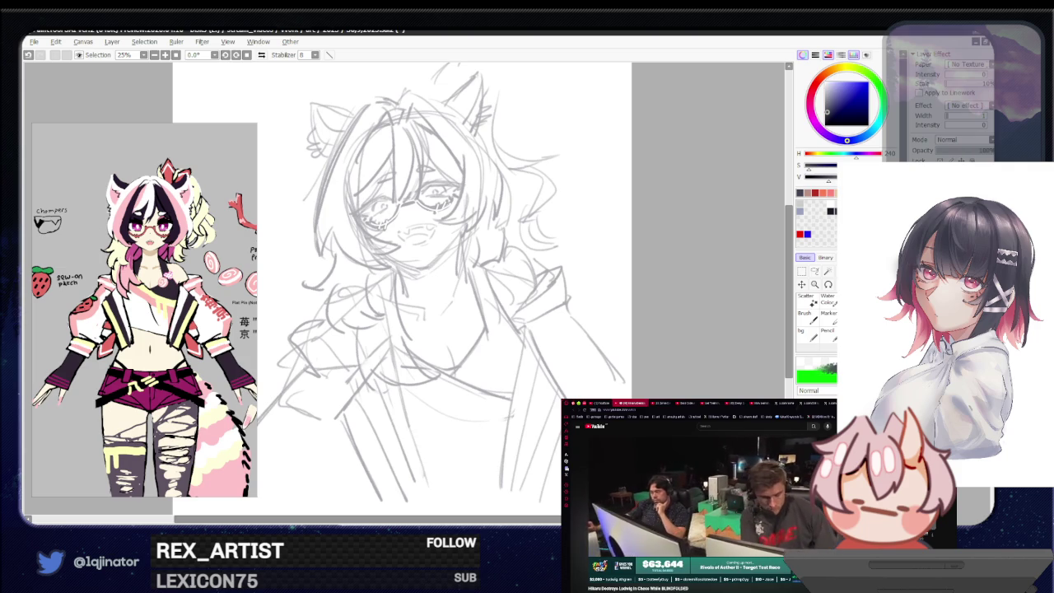
{"action": "mouse_move", "coordinate": [451, 435]}
{"action": "left_mouse_down"}
{"action": "mouse_move", "coordinate": [485, 408]}
{"action": "mouse_move", "coordinate": [559, 390]}
{"action": "left_mouse_up"}
{"action": "key", "text": "ctrl+z"}
{"action": "scroll", "coordinate": [522, 335], "scroll_direction": "up", "scroll_amount": 1}
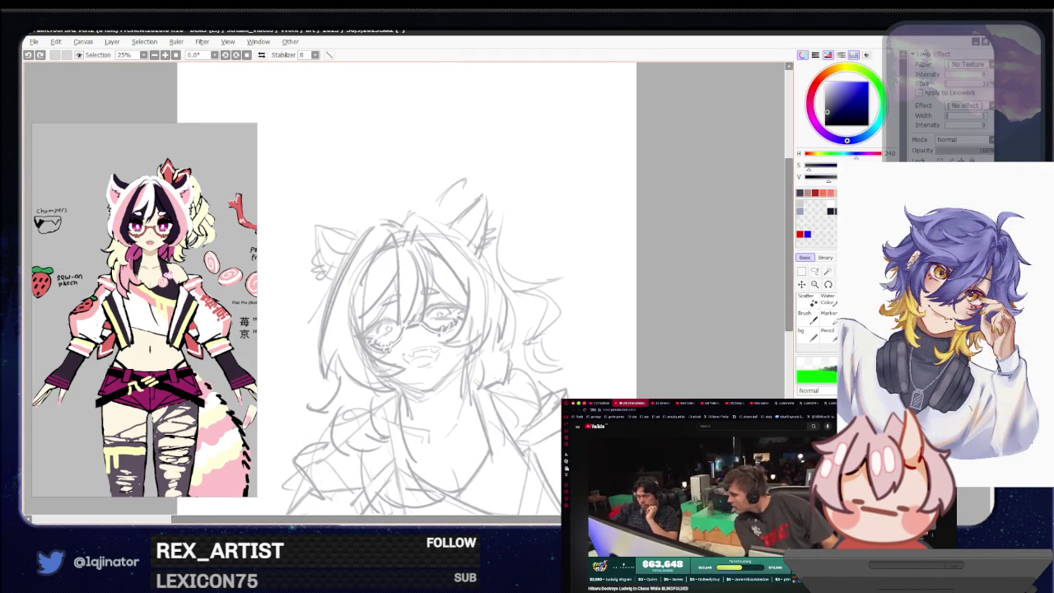
{"action": "scroll", "coordinate": [522, 336], "scroll_direction": "up", "scroll_amount": 1}
{"action": "scroll", "coordinate": [522, 335], "scroll_direction": "up", "scroll_amount": 1}
{"action": "left_click_drag", "start_coordinate": [522, 336], "coordinate": [525, 352]}
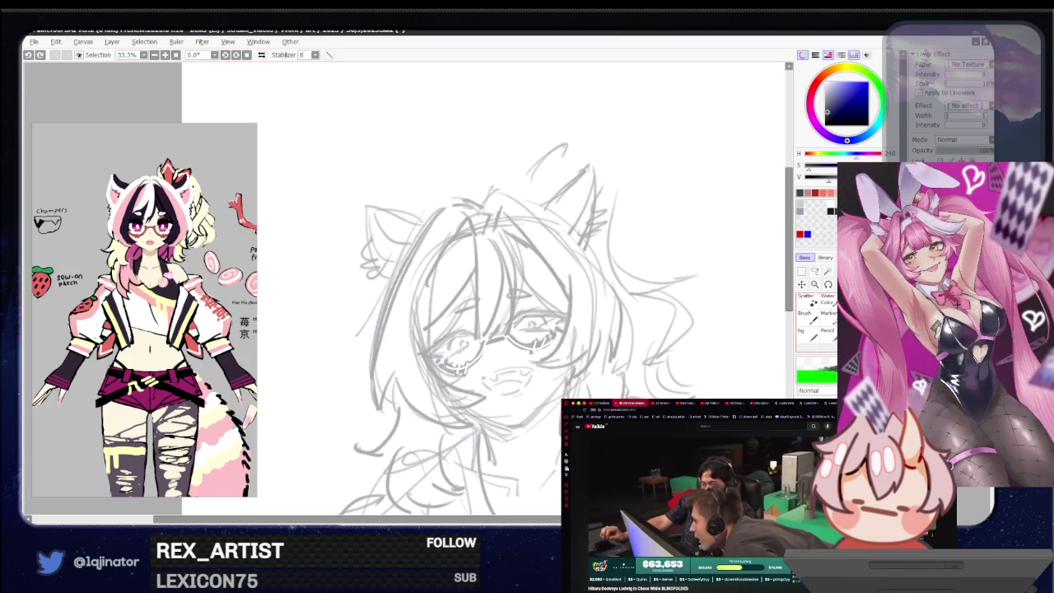
Step: Zoom to 33.3% and switch between the Pencil and Brush tools
{"action": "scroll", "coordinate": [815, 317], "scroll_direction": "down", "scroll_amount": 1}
{"action": "left_click", "coordinate": [827, 315]}
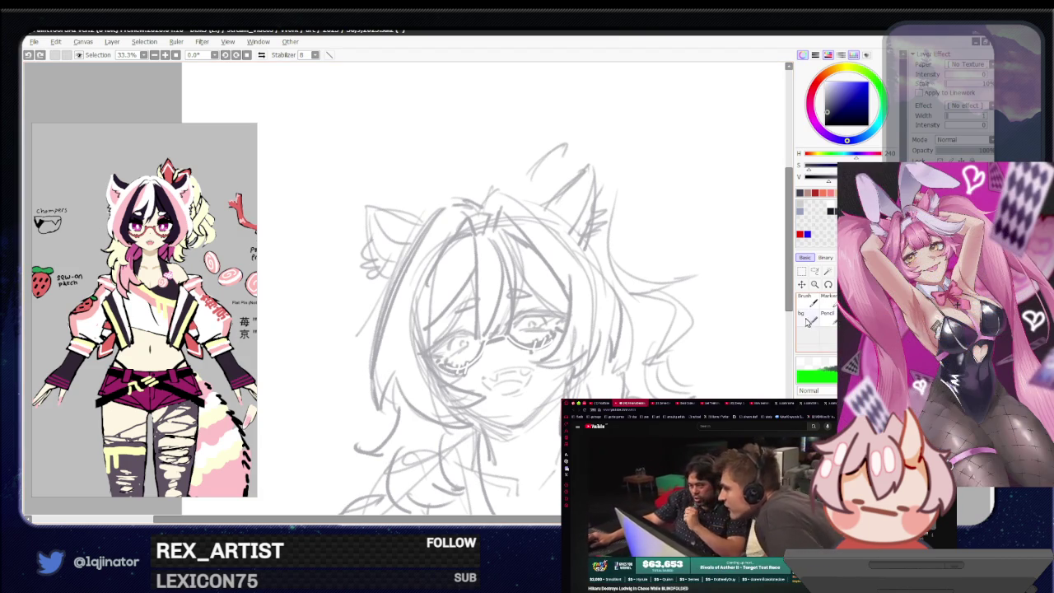
{"action": "key", "text": "e"}
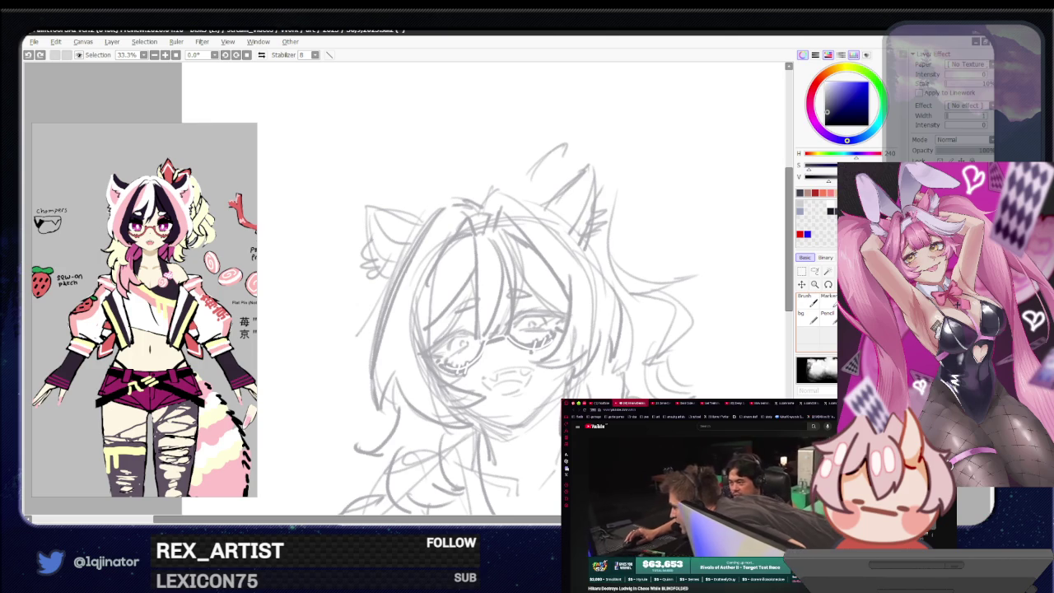
{"action": "scroll", "coordinate": [815, 317], "scroll_direction": "up", "scroll_amount": 1}
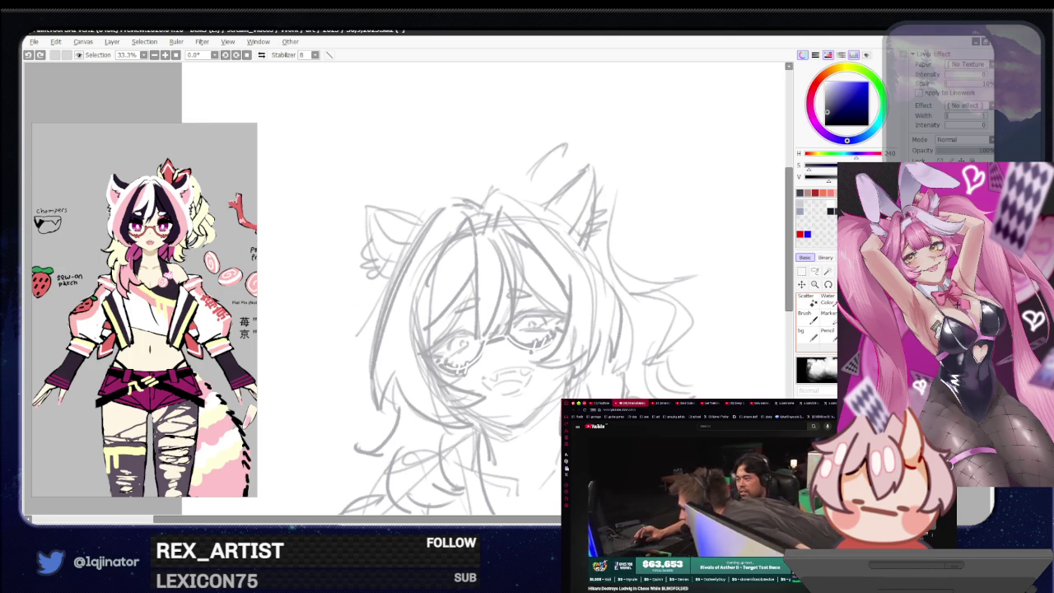
{"action": "left_click", "coordinate": [807, 314]}
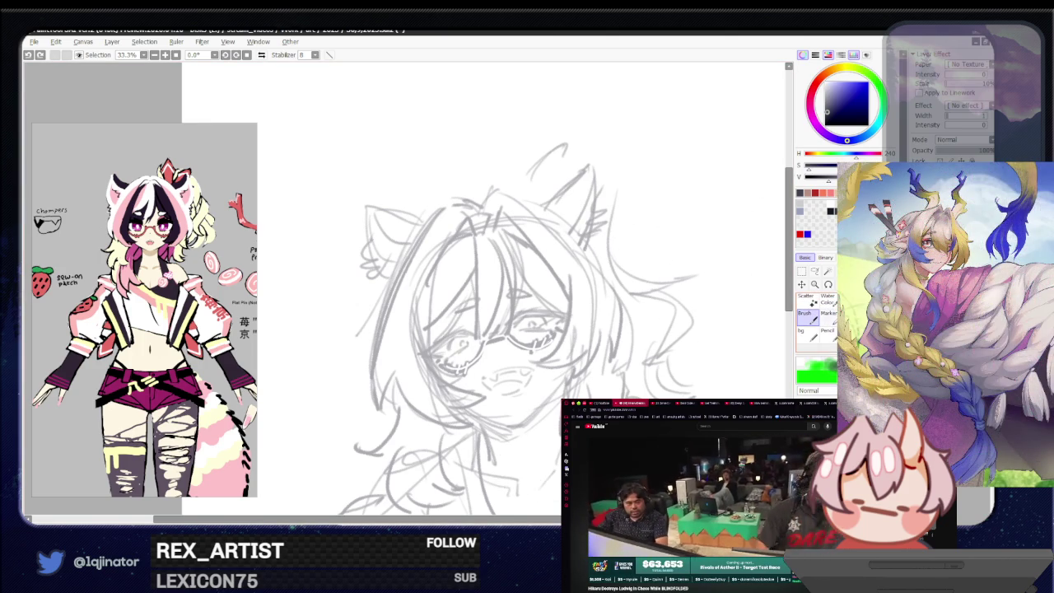
{"action": "key", "text": "e"}
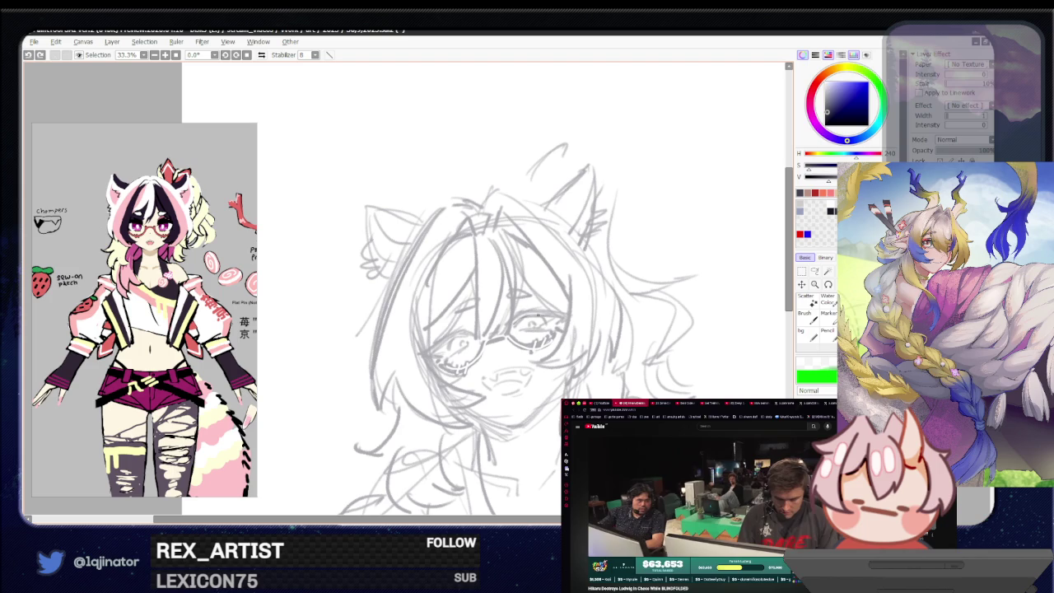
{"action": "scroll", "coordinate": [534, 328], "scroll_direction": "up", "scroll_amount": 1}
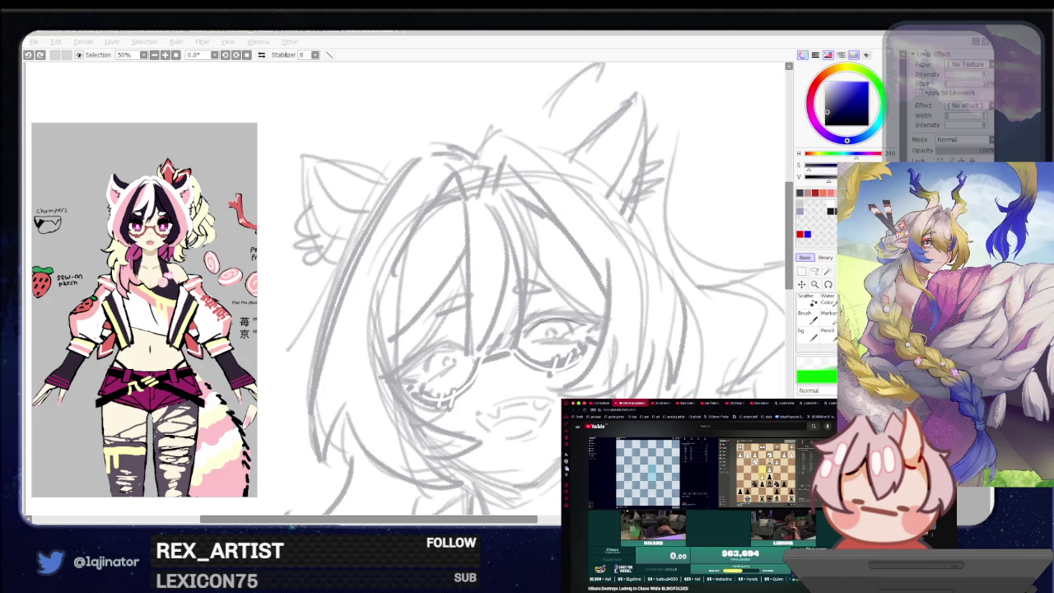
Step: Redraw the arched upper eyelid over the right eye and a short stroke beneath it
{"action": "key", "text": "alt+Tab"}
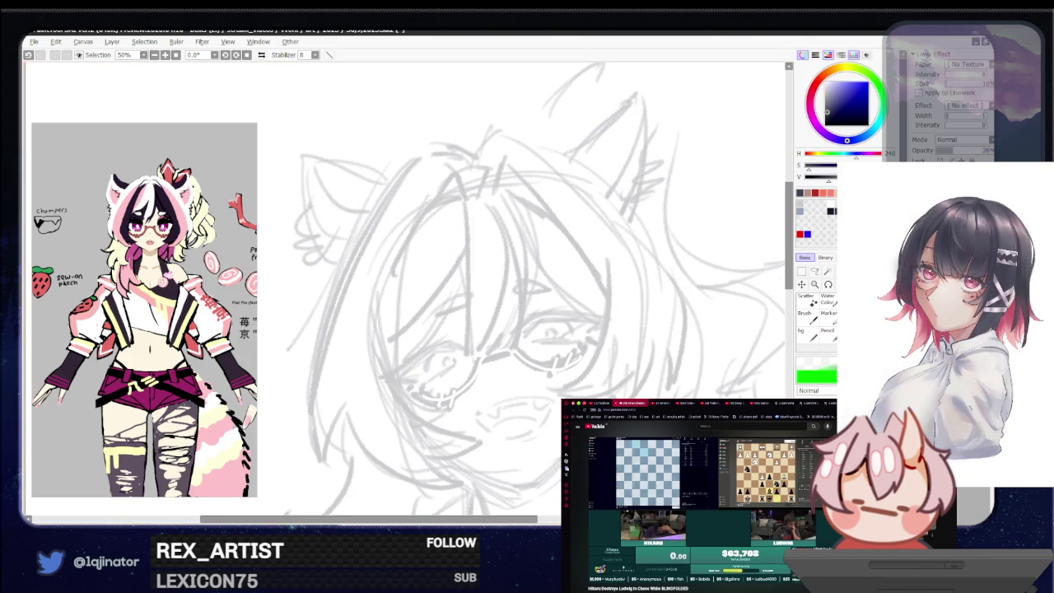
{"action": "left_click_drag", "start_coordinate": [527, 335], "coordinate": [592, 328]}
{"action": "key", "text": "ctrl+z"}
{"action": "left_click_drag", "start_coordinate": [526, 336], "coordinate": [593, 322]}
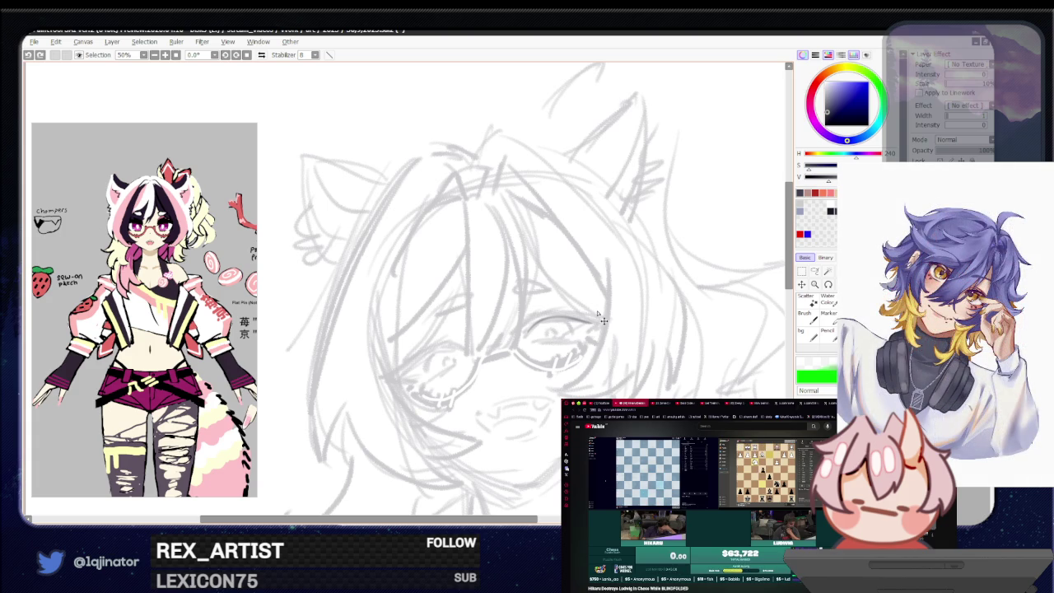
{"action": "left_click_drag", "start_coordinate": [529, 327], "coordinate": [588, 322]}
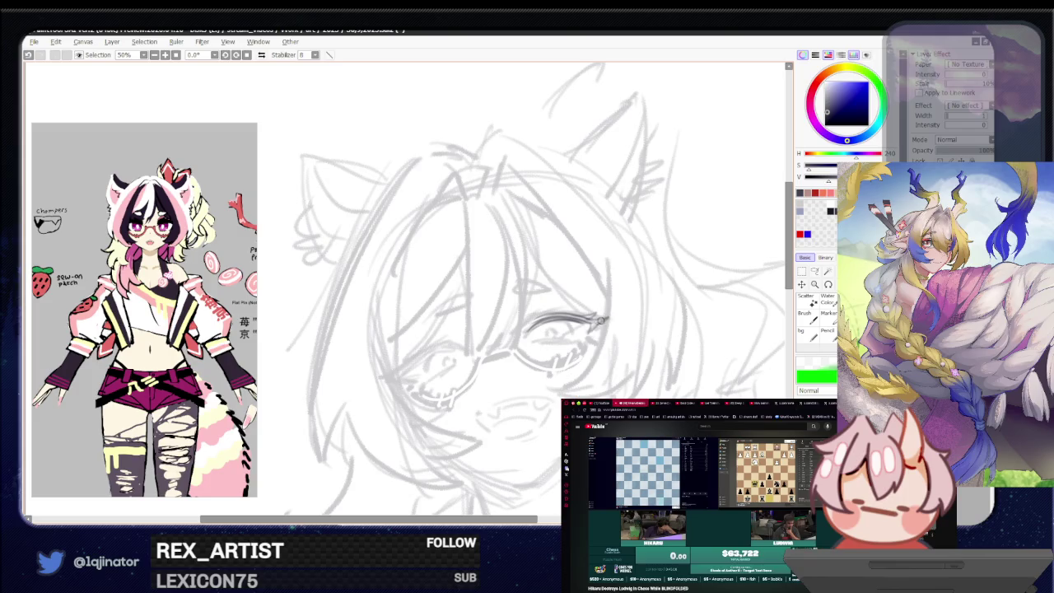
{"action": "left_click_drag", "start_coordinate": [541, 343], "coordinate": [575, 343]}
{"action": "key", "text": "ctrl+z"}
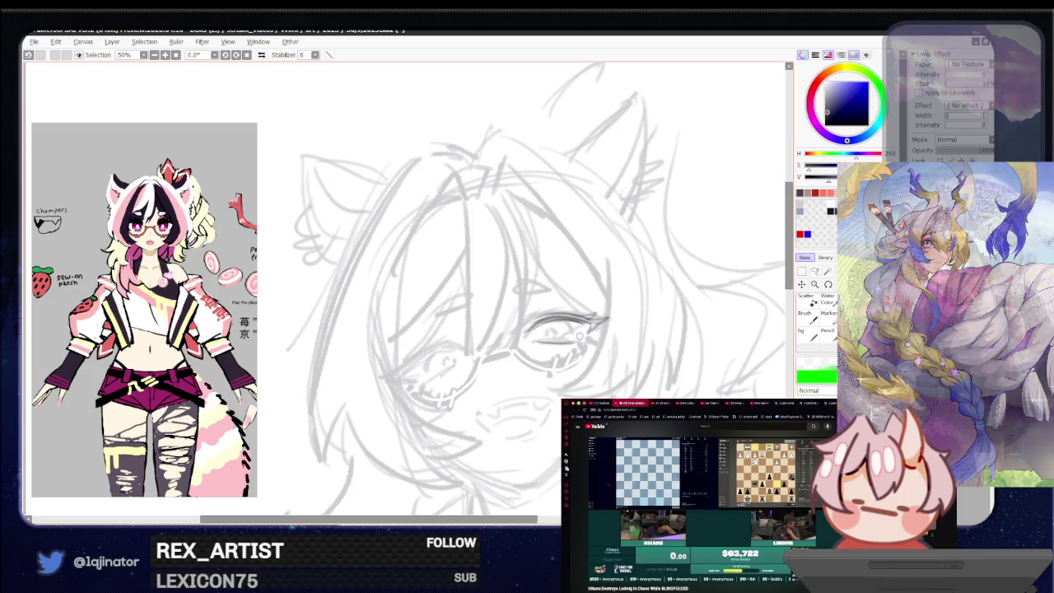
{"action": "left_click_drag", "start_coordinate": [543, 344], "coordinate": [575, 343]}
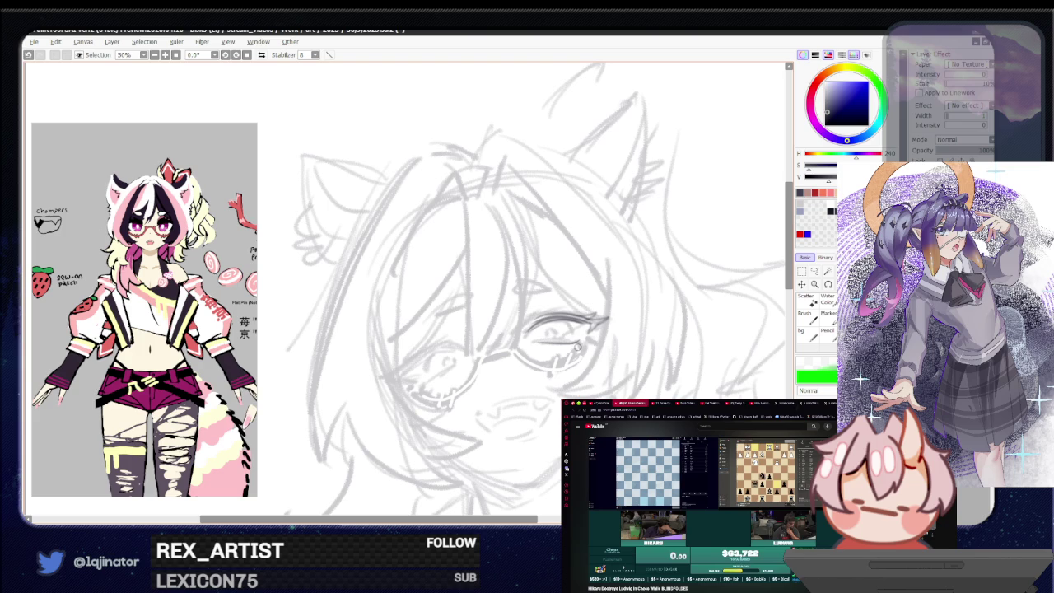
Step: Redraw the right eye's outer corner, retry the darker eyelid line, and check the mirrored view
{"action": "key", "text": "ctrl+z"}
{"action": "left_click_drag", "start_coordinate": [576, 348], "coordinate": [590, 341]}
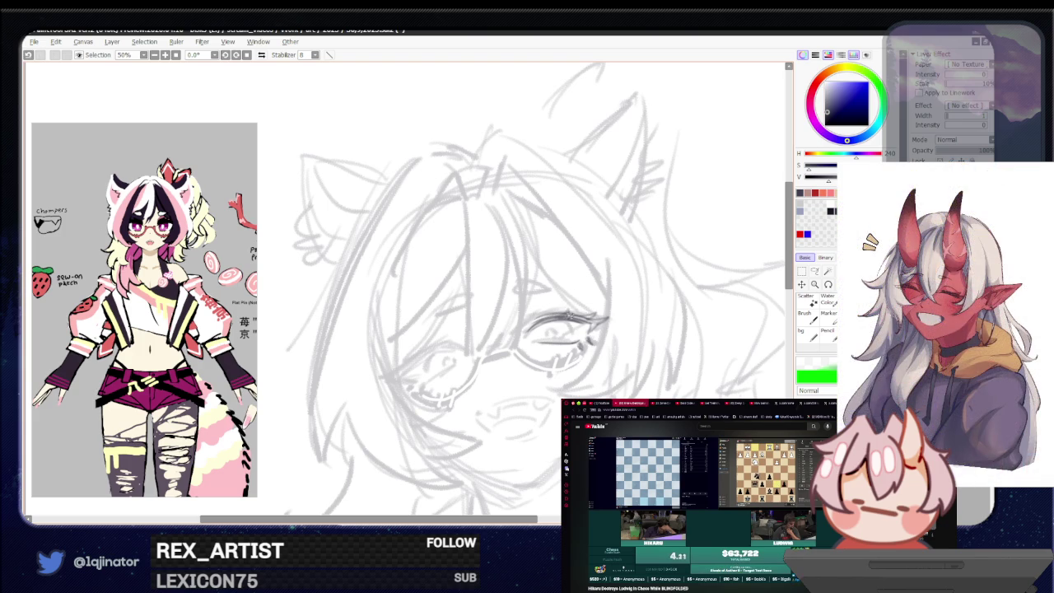
{"action": "mouse_move", "coordinate": [531, 315]}
{"action": "left_mouse_down"}
{"action": "mouse_move", "coordinate": [576, 311]}
{"action": "mouse_move", "coordinate": [565, 313]}
{"action": "mouse_move", "coordinate": [570, 339]}
{"action": "left_mouse_up"}
{"action": "key", "text": "ctrl+z"}
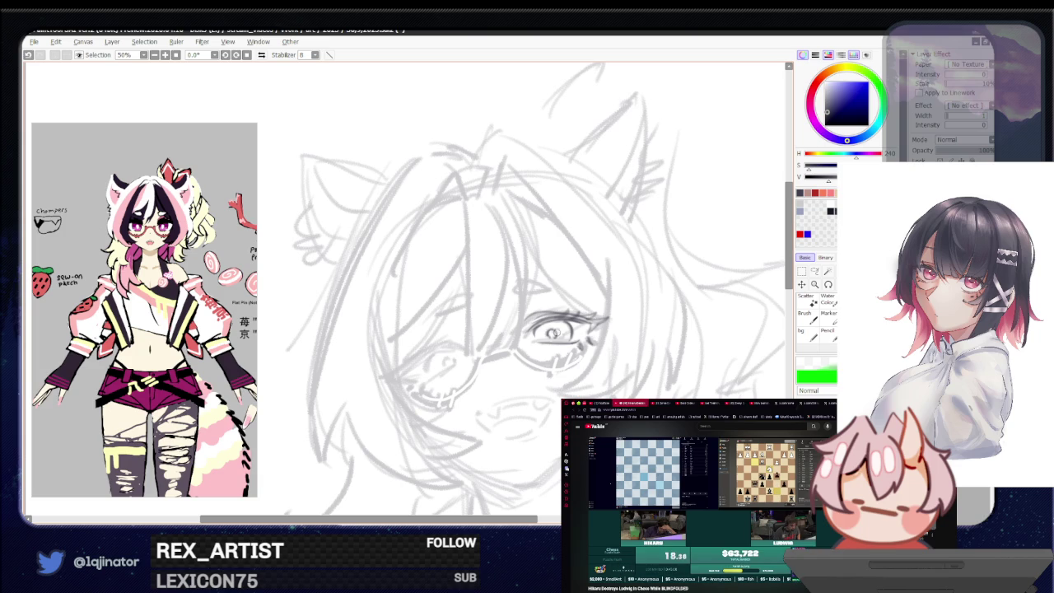
{"action": "key", "text": "h"}
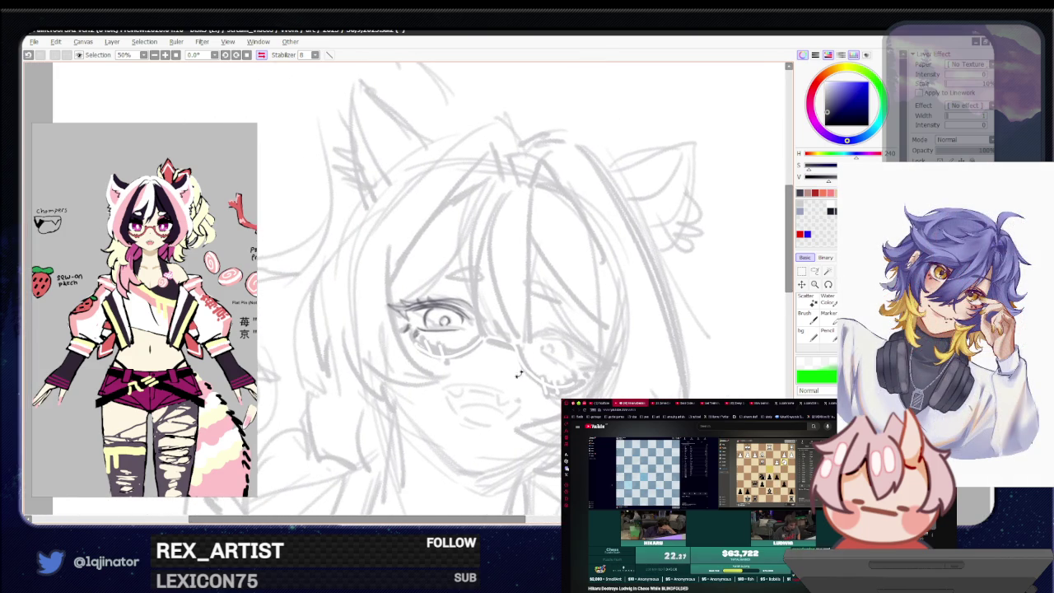
{"action": "left_click_drag", "start_coordinate": [565, 359], "coordinate": [517, 365]}
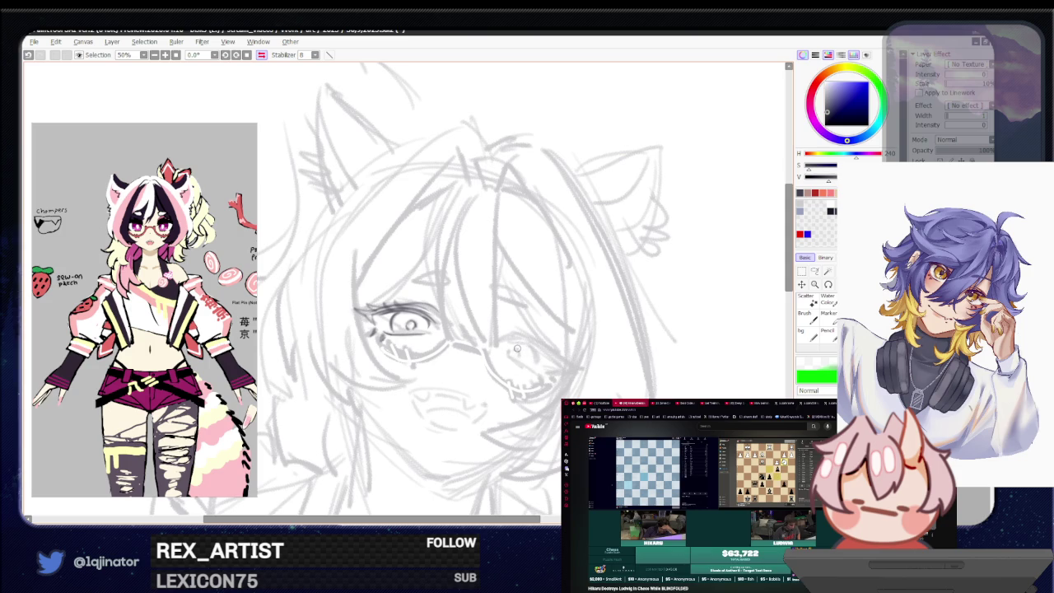
{"action": "key", "text": "h"}
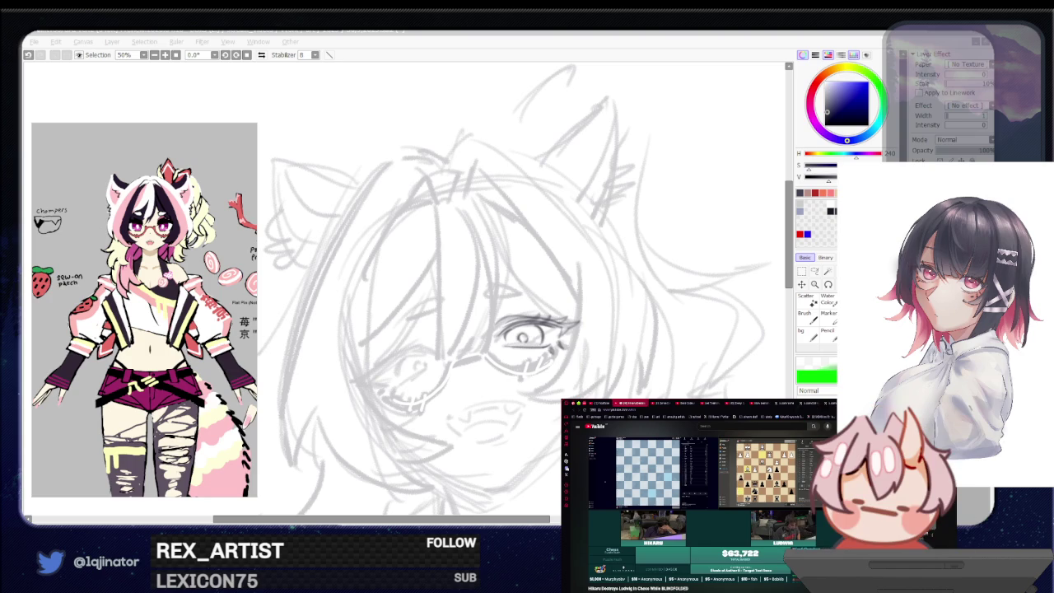
Step: Refocus the SAI window with the canvas back in normal orientation
{"action": "left_click", "coordinate": [508, 505]}
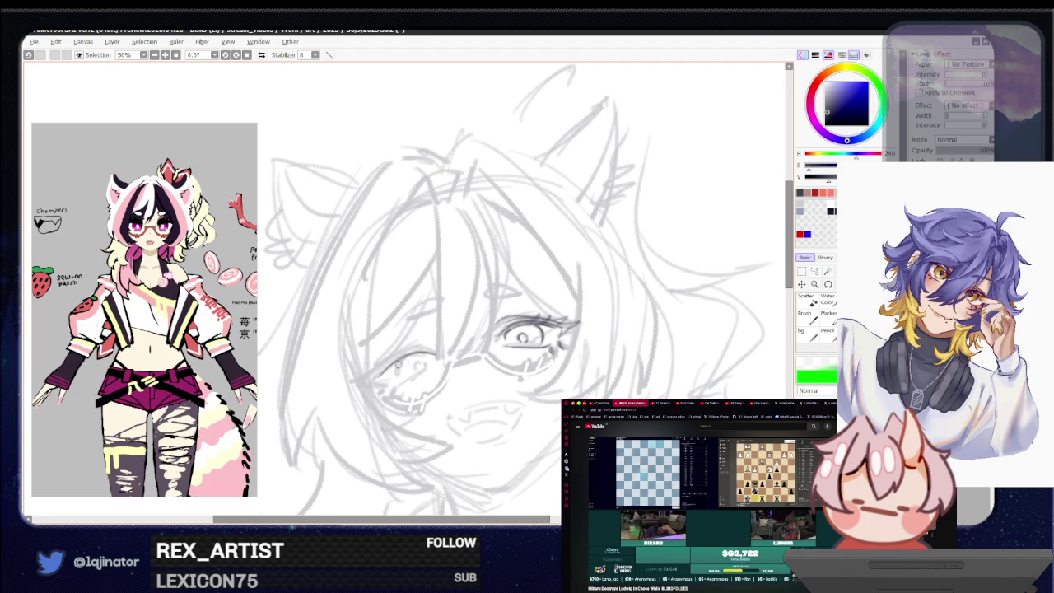
Step: Pencil an arc and upper eyelid line over the left eye, with small strokes at the glasses' edge
{"action": "left_click_drag", "start_coordinate": [373, 379], "coordinate": [417, 349]}
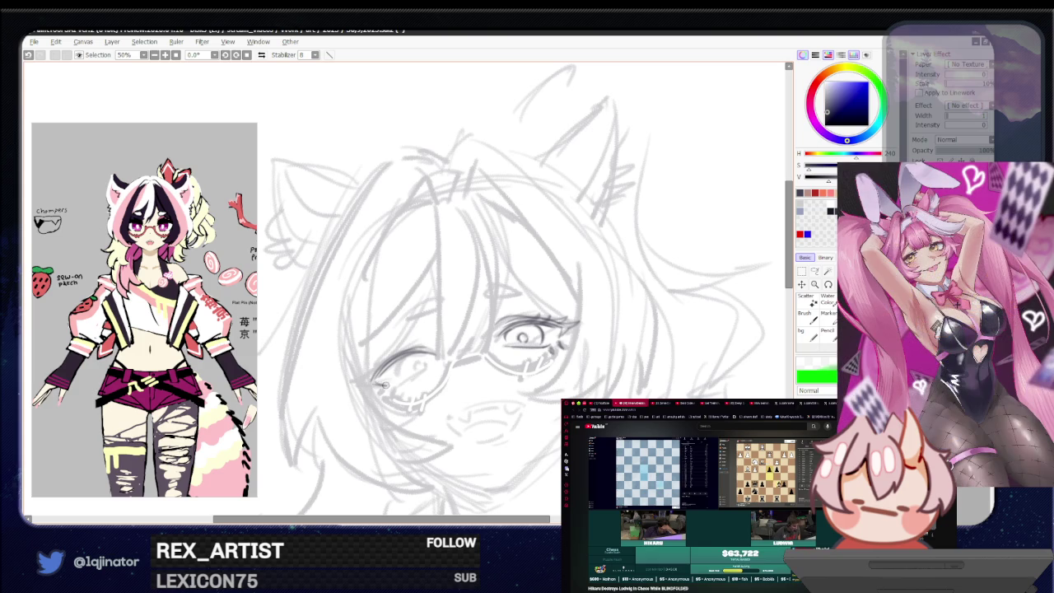
{"action": "left_click_drag", "start_coordinate": [378, 367], "coordinate": [372, 377]}
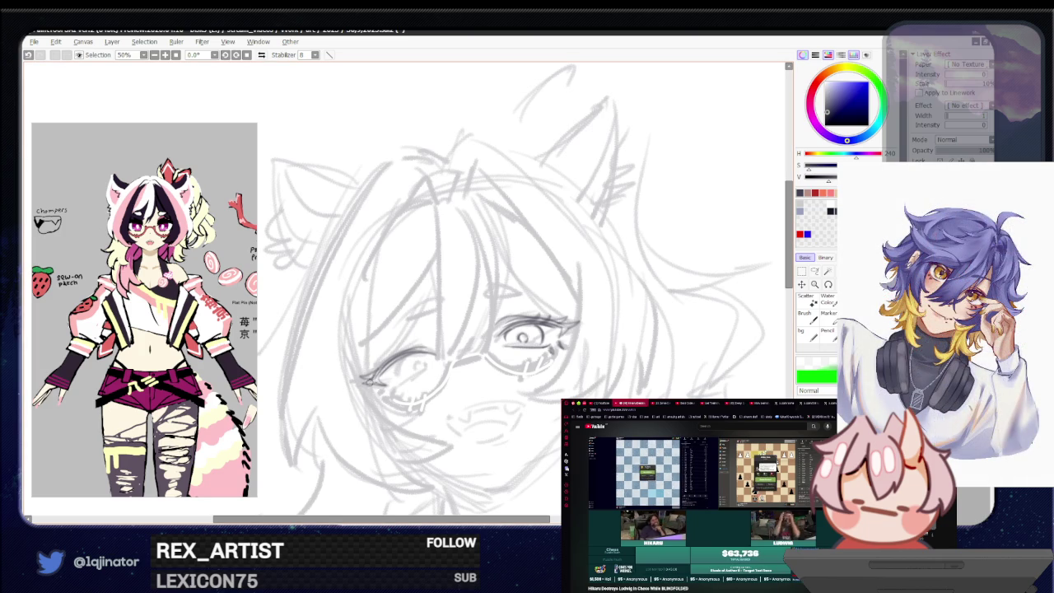
{"action": "left_click_drag", "start_coordinate": [401, 354], "coordinate": [391, 361]}
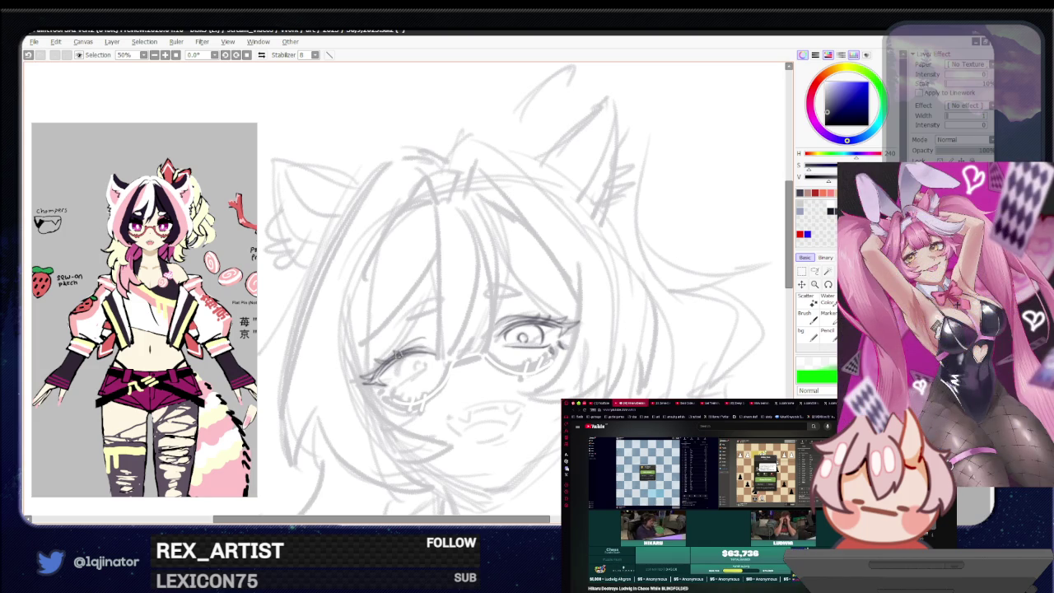
{"action": "left_click_drag", "start_coordinate": [394, 348], "coordinate": [424, 349]}
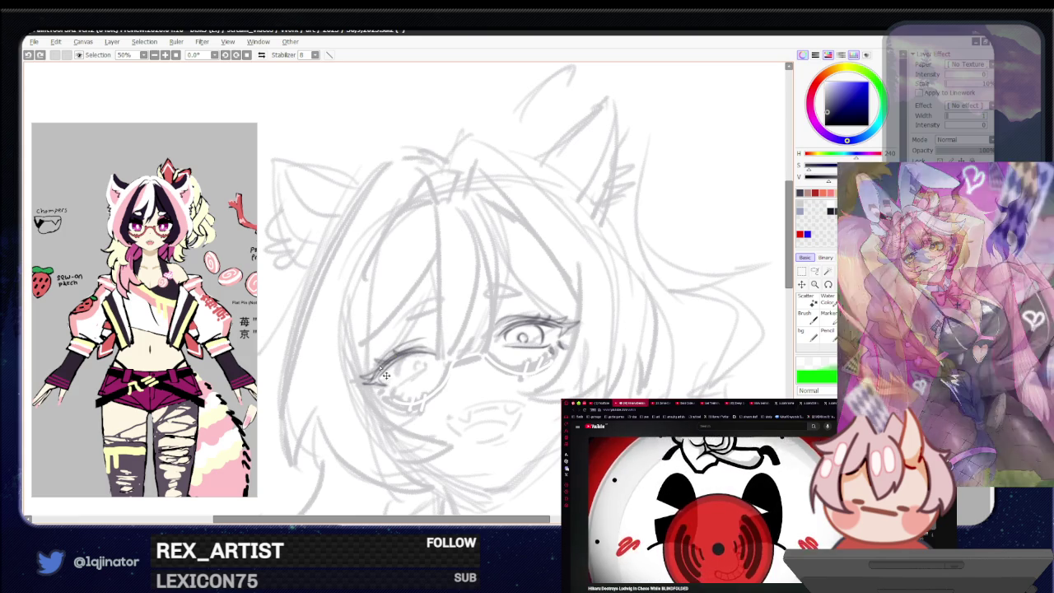
{"action": "scroll", "coordinate": [486, 367], "scroll_direction": "down", "scroll_amount": 1}
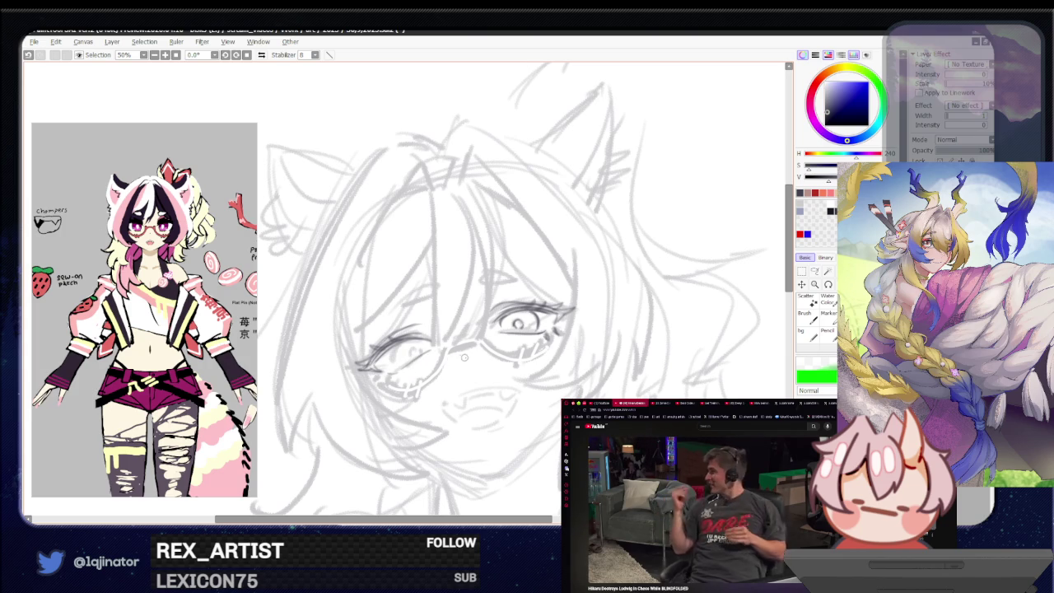
{"action": "left_click_drag", "start_coordinate": [462, 360], "coordinate": [484, 354]}
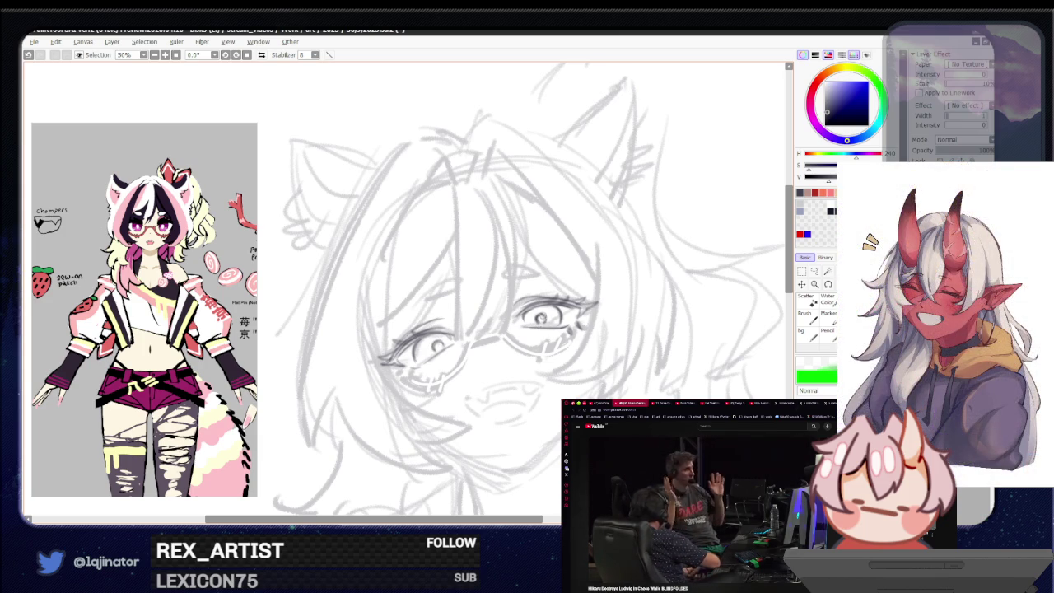
{"action": "scroll", "coordinate": [541, 319], "scroll_direction": "down", "scroll_amount": 2}
{"action": "scroll", "coordinate": [541, 320], "scroll_direction": "down", "scroll_amount": 1}
{"action": "scroll", "coordinate": [454, 357], "scroll_direction": "up", "scroll_amount": 1}
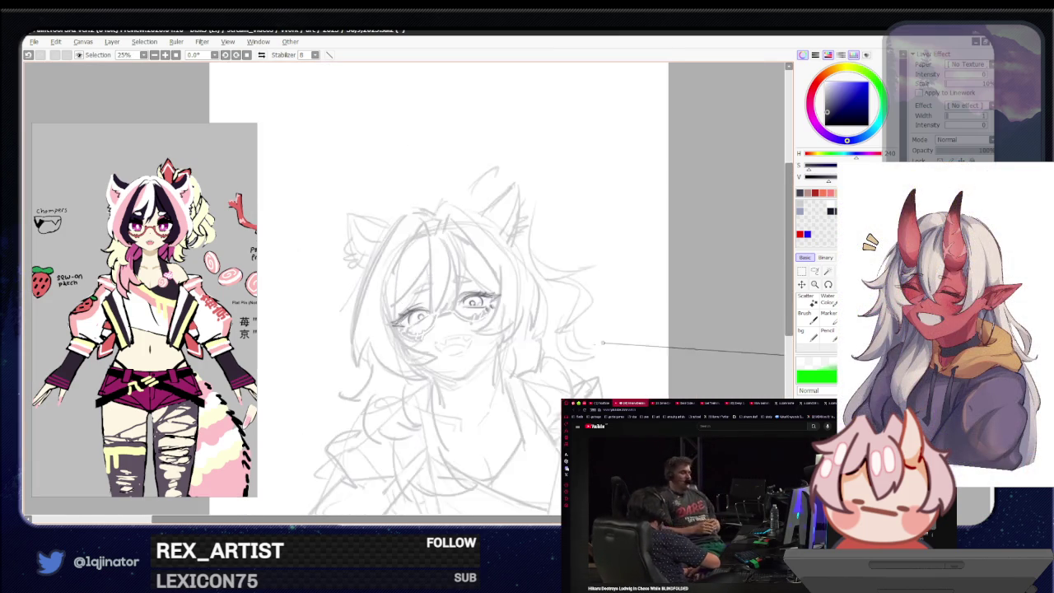
{"action": "scroll", "coordinate": [453, 356], "scroll_direction": "up", "scroll_amount": 2}
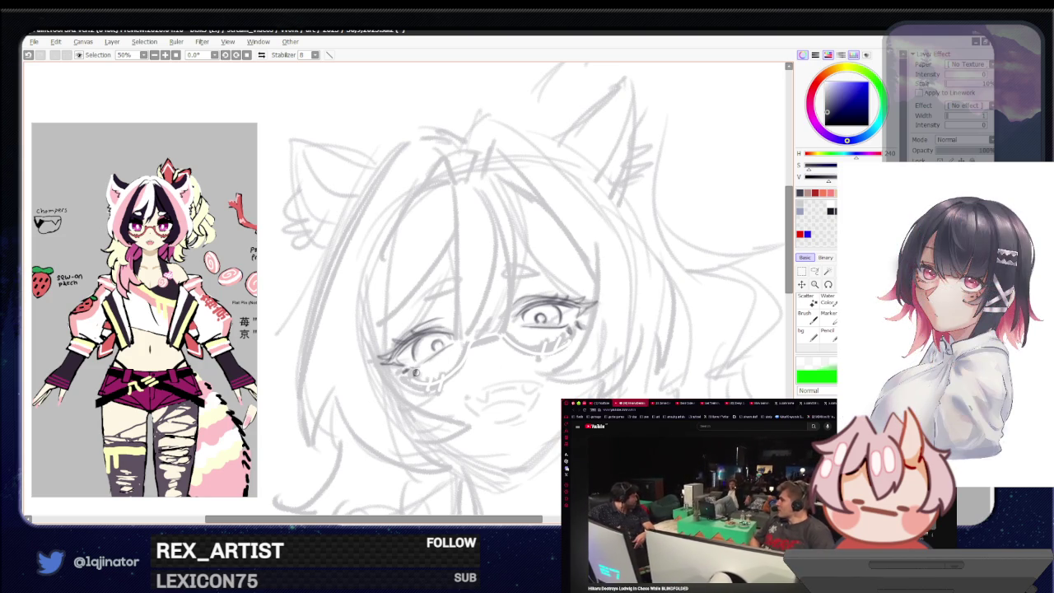
{"action": "left_click_drag", "start_coordinate": [542, 366], "coordinate": [508, 376]}
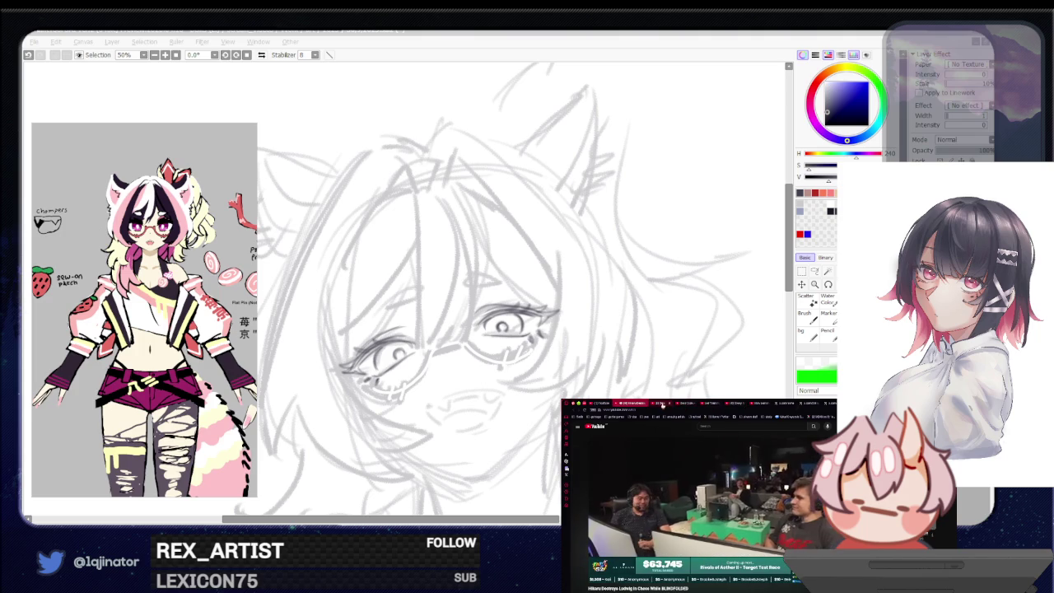
Step: Switch the browser to the Let Them In video, close a spare tab and start playback
{"action": "left_click", "coordinate": [708, 403]}
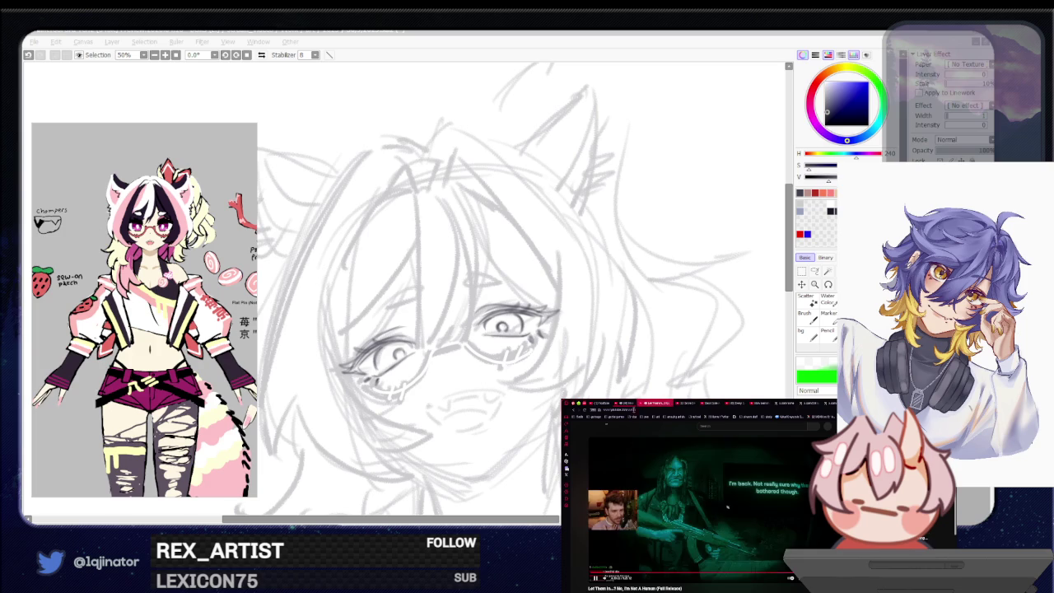
{"action": "left_click", "coordinate": [634, 402]}
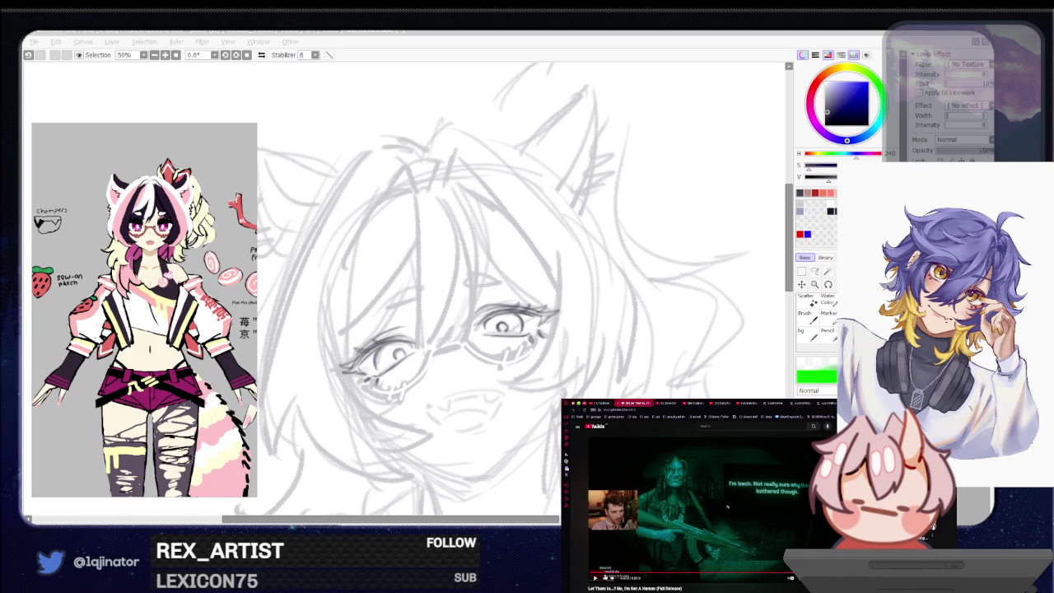
{"action": "left_click", "coordinate": [724, 571]}
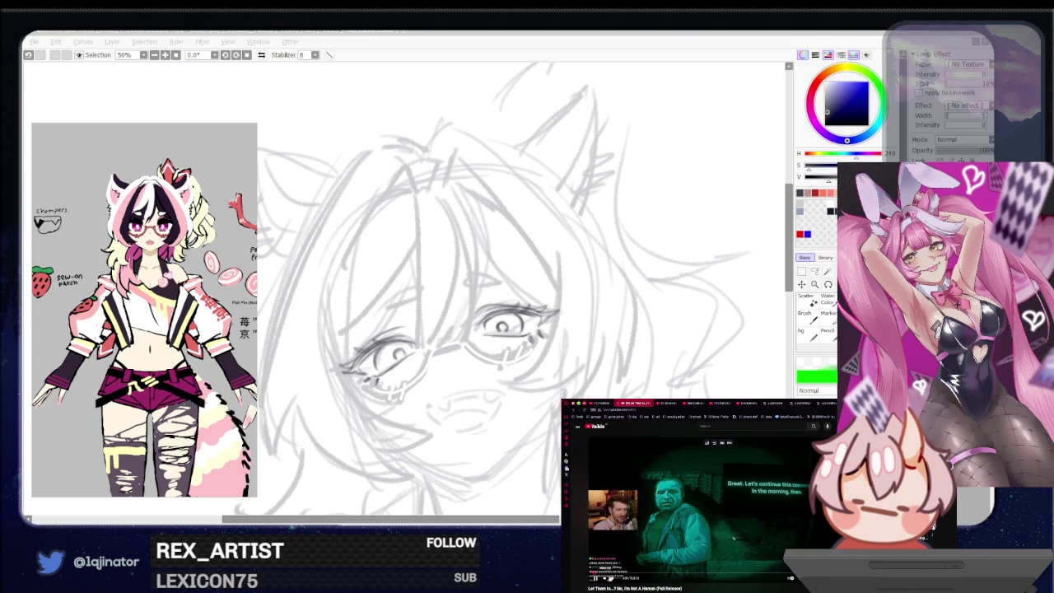
{"action": "scroll", "coordinate": [687, 585], "scroll_direction": "down", "scroll_amount": 5}
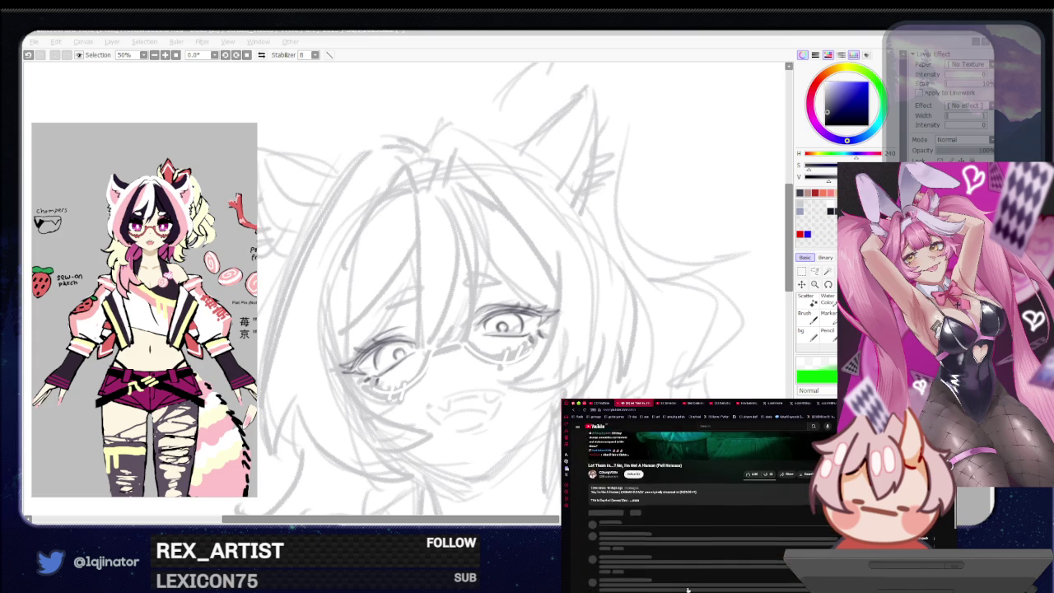
{"action": "scroll", "coordinate": [686, 585], "scroll_direction": "up", "scroll_amount": 5}
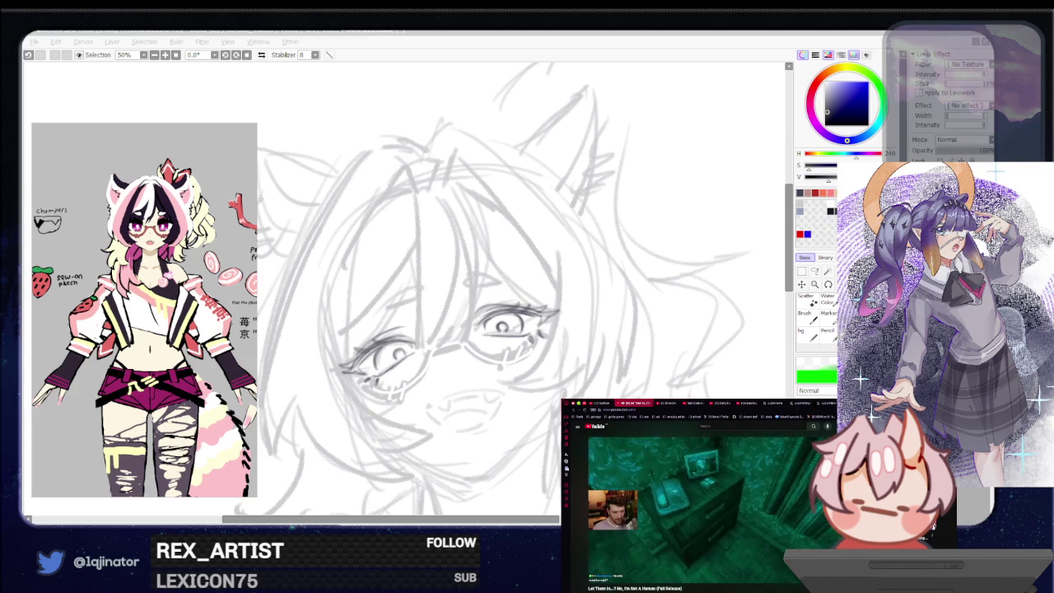
Step: Undo a stray stroke in SAI and pencil a small nose between the lenses
{"action": "left_click", "coordinate": [469, 392]}
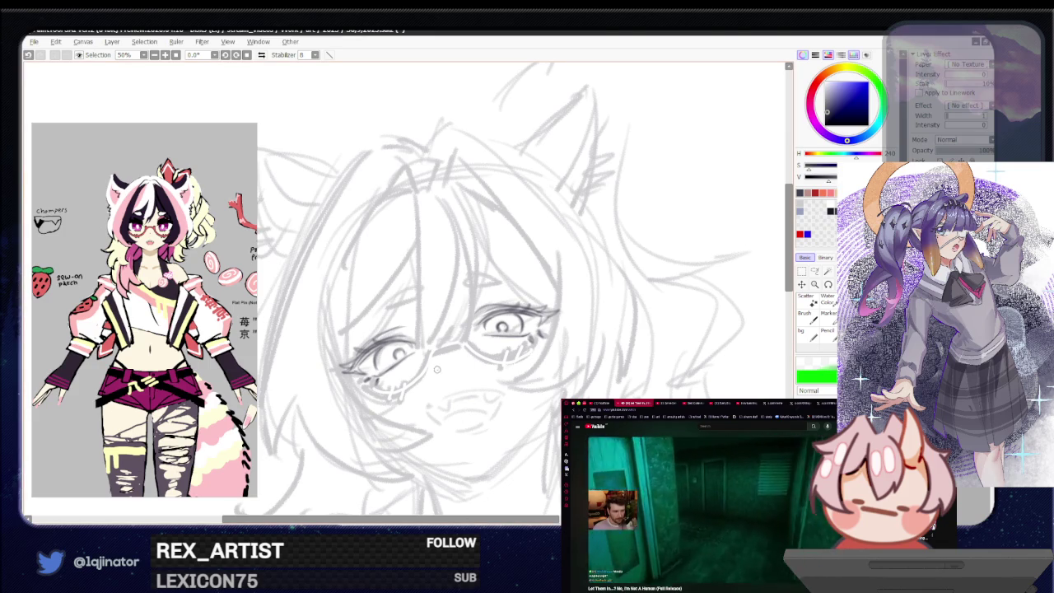
{"action": "key", "text": "ctrl+z"}
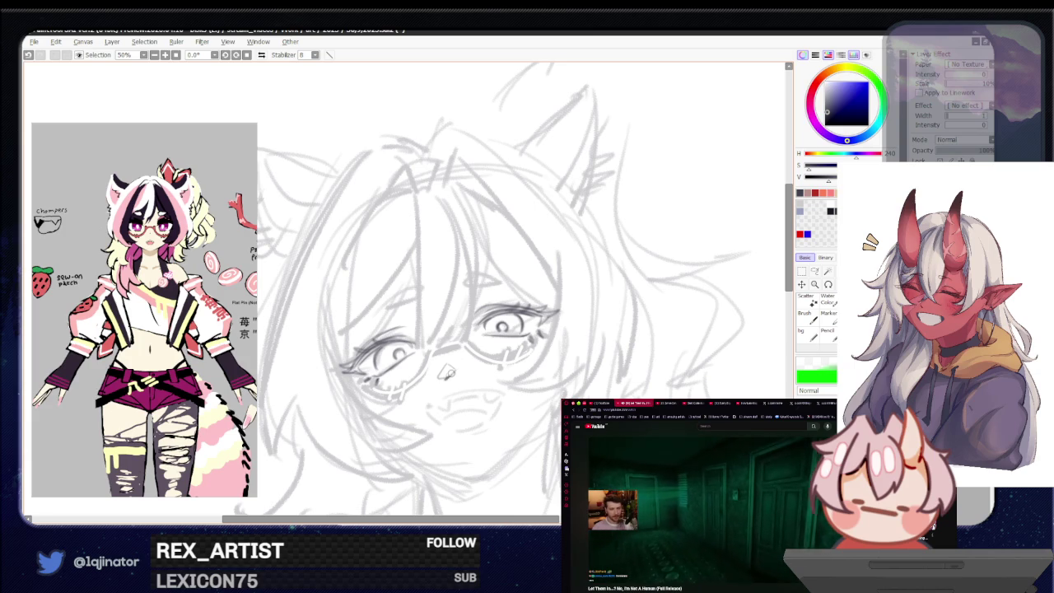
{"action": "left_click_drag", "start_coordinate": [479, 342], "coordinate": [466, 333]}
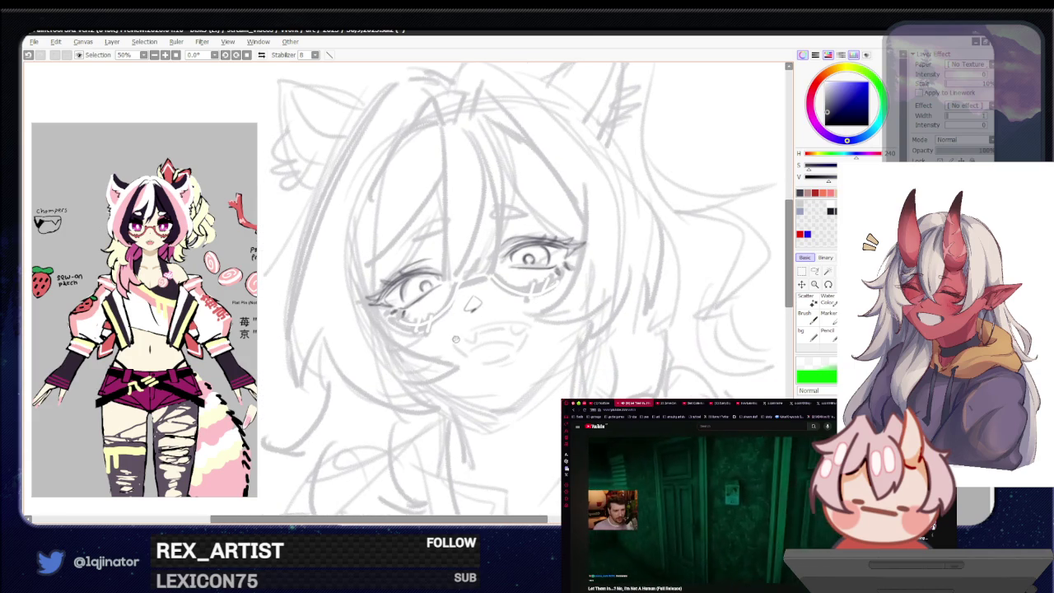
Step: Set the sketch layer opacity to 100% and sketch fangs into the open mouth
{"action": "left_click", "coordinate": [965, 153]}
{"action": "left_click_drag", "start_coordinate": [964, 154], "coordinate": [992, 152]}
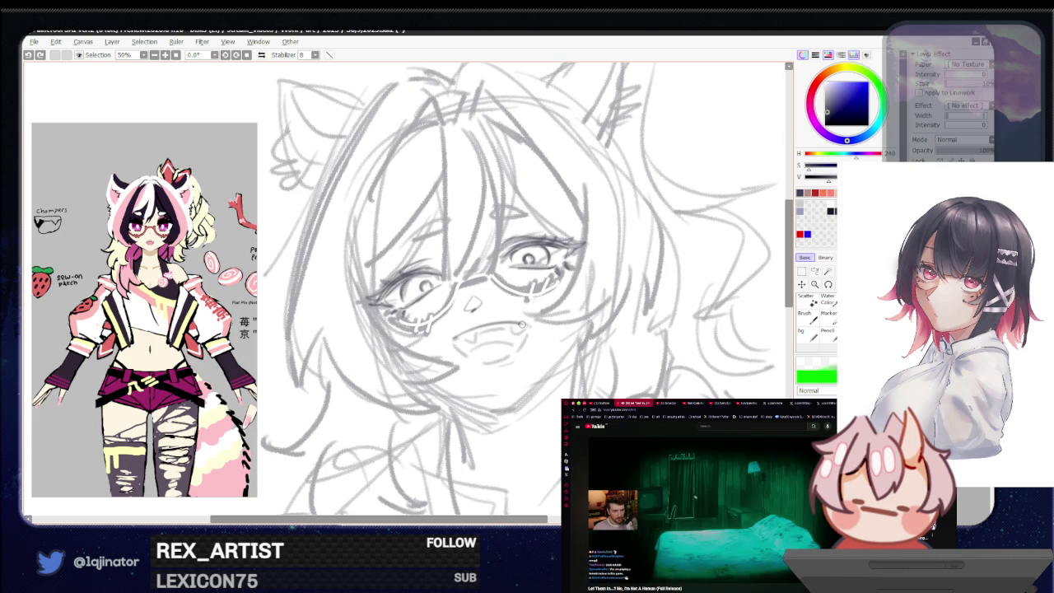
{"action": "mouse_move", "coordinate": [477, 339]}
{"action": "left_mouse_down"}
{"action": "mouse_move", "coordinate": [458, 338]}
{"action": "mouse_move", "coordinate": [526, 328]}
{"action": "left_mouse_up"}
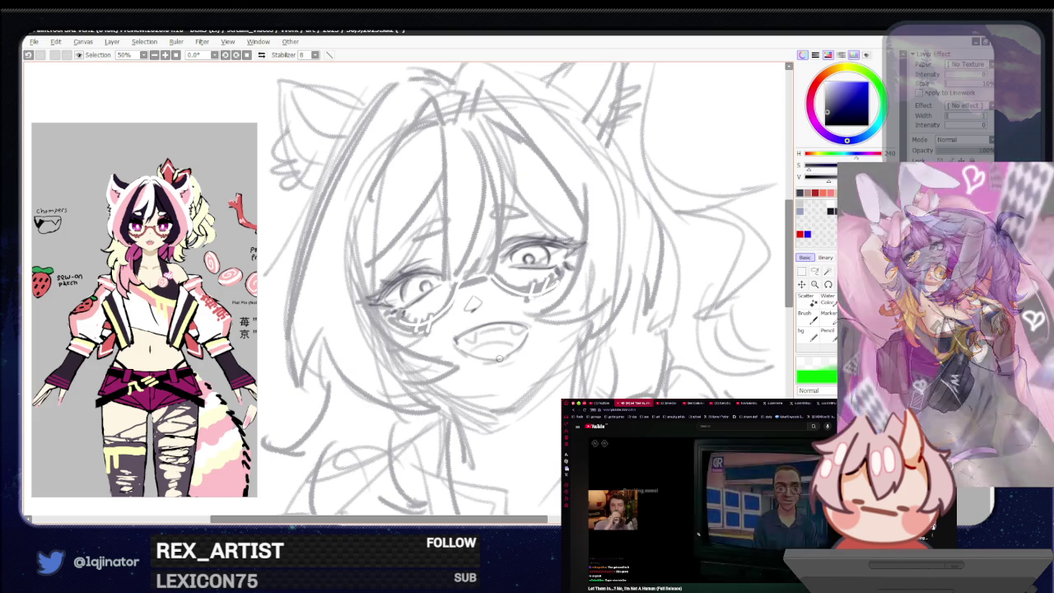
Step: Mirror the view, briefly lower opacity to 31% then restore it, and mark the left mouth corner
{"action": "key", "text": "h"}
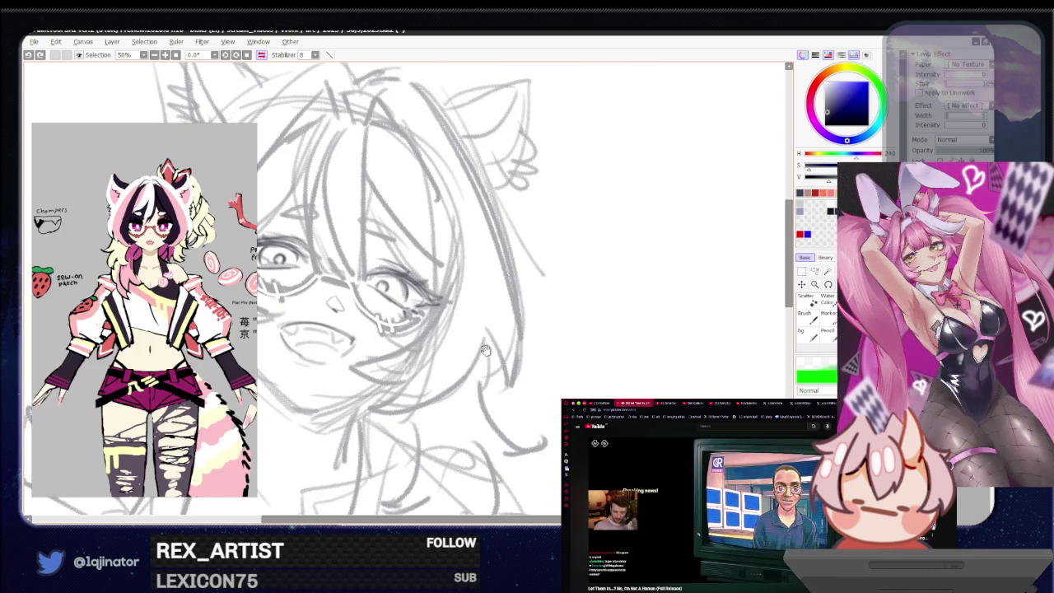
{"action": "mouse_move", "coordinate": [431, 379]}
{"action": "left_mouse_down"}
{"action": "mouse_move", "coordinate": [447, 386]}
{"action": "mouse_move", "coordinate": [460, 360]}
{"action": "left_mouse_up"}
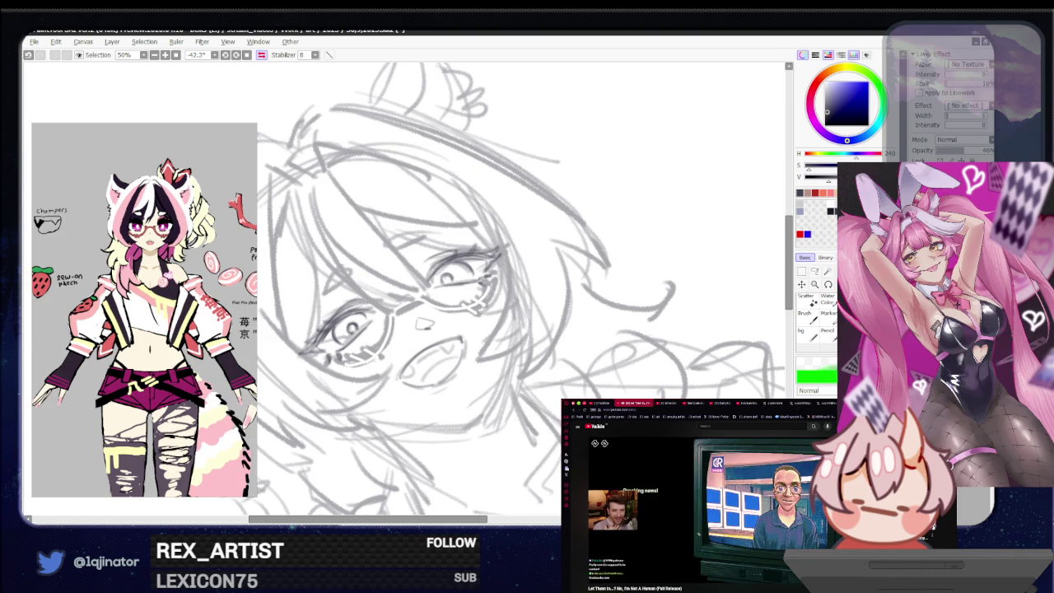
{"action": "left_click_drag", "start_coordinate": [984, 151], "coordinate": [955, 151]}
{"action": "key", "text": "ctrl+z"}
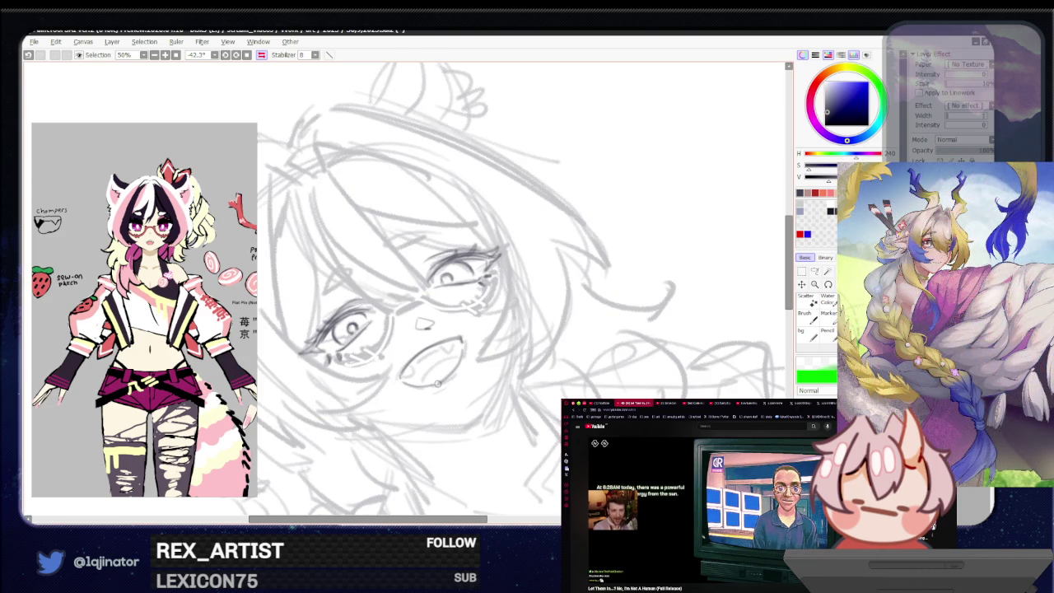
{"action": "left_click_drag", "start_coordinate": [519, 362], "coordinate": [396, 370]}
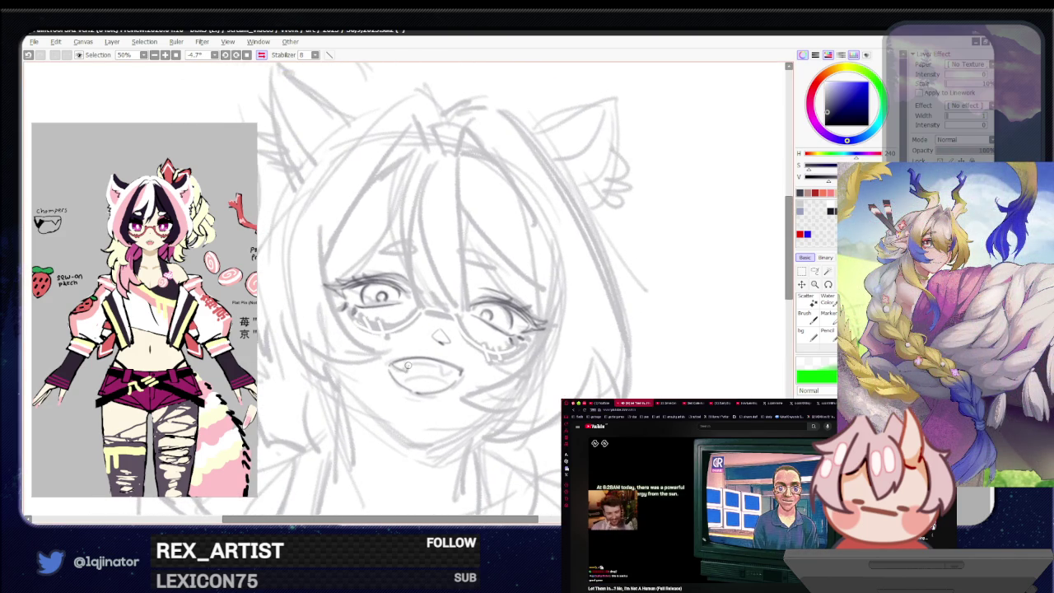
{"action": "left_click_drag", "start_coordinate": [394, 368], "coordinate": [405, 368]}
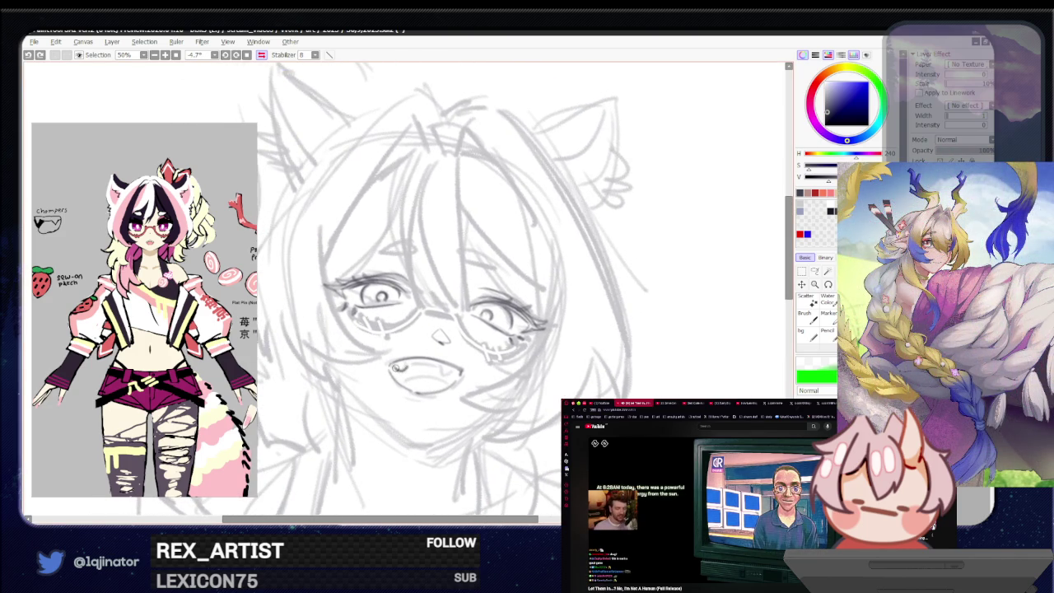
Step: Touch up the mouth's right side and the left teeth with small marks, undoing retries
{"action": "key", "text": "h"}
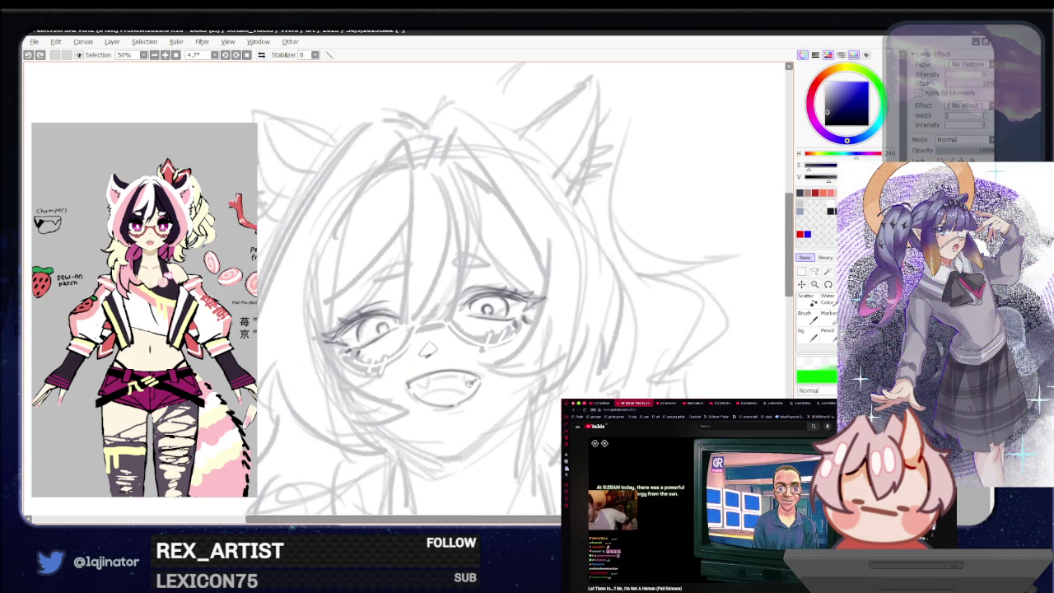
{"action": "left_click_drag", "start_coordinate": [463, 380], "coordinate": [469, 380]}
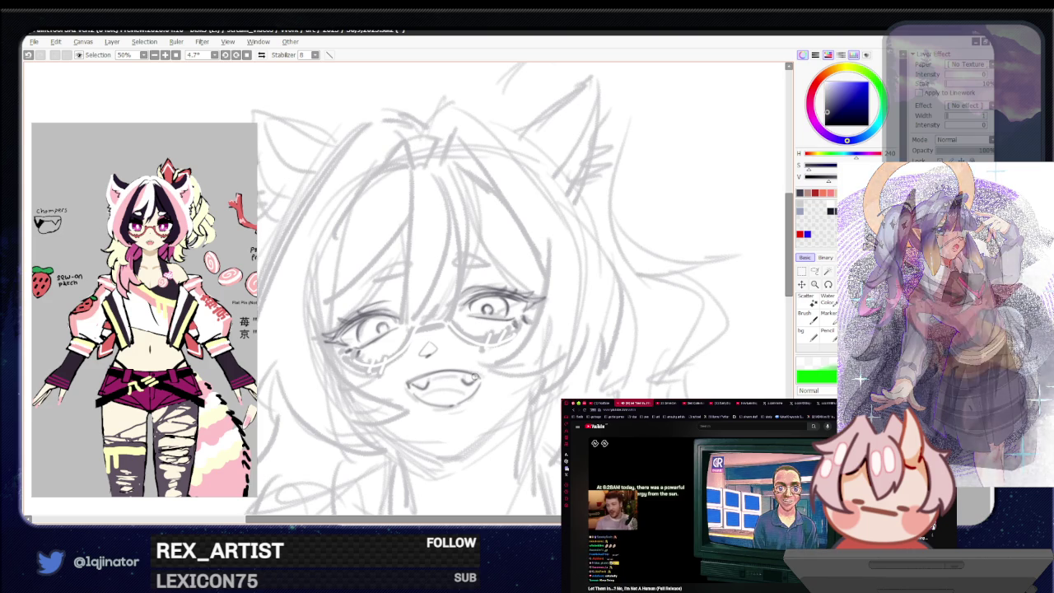
{"action": "left_click_drag", "start_coordinate": [437, 380], "coordinate": [432, 383]}
{"action": "key", "text": "ctrl+z"}
{"action": "key", "text": "ctrl+z"}
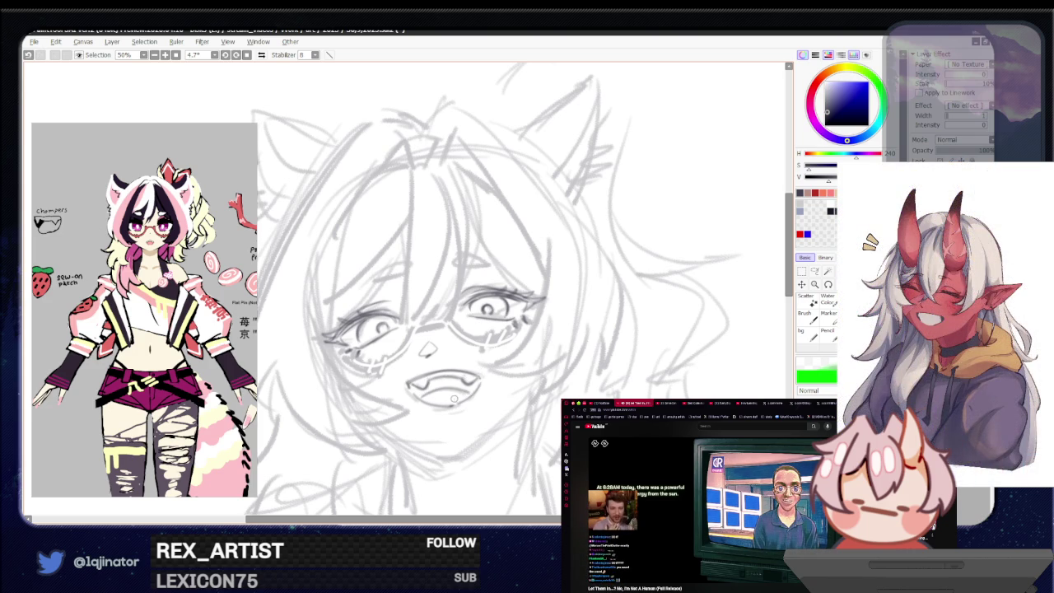
{"action": "left_click_drag", "start_coordinate": [469, 405], "coordinate": [498, 367]}
{"action": "key", "text": "ctrl+z"}
{"action": "key", "text": "ctrl+z"}
{"action": "key", "text": "ctrl+z"}
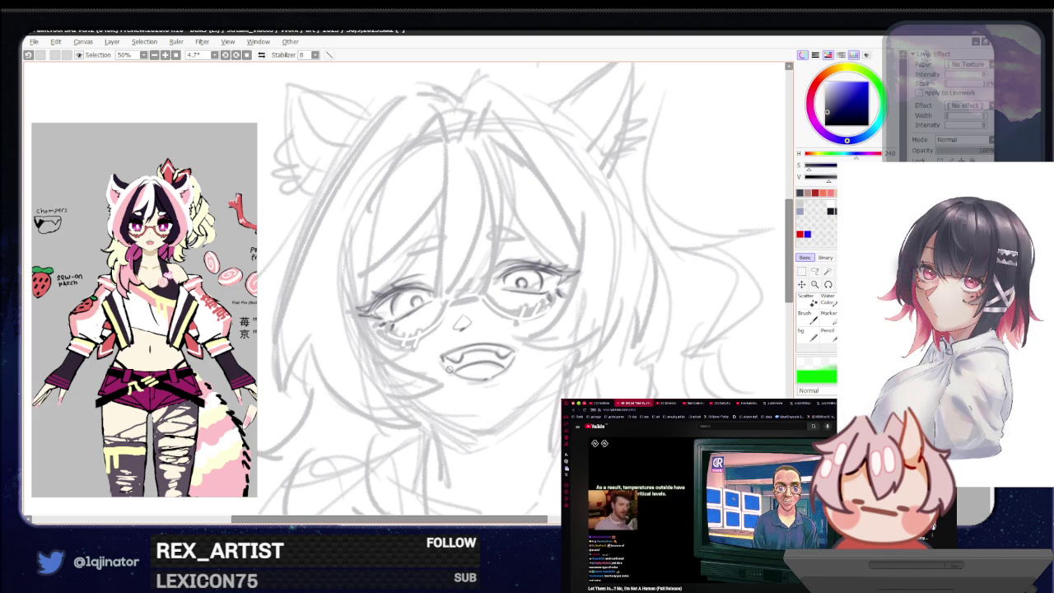
{"action": "left_click_drag", "start_coordinate": [508, 337], "coordinate": [484, 331]}
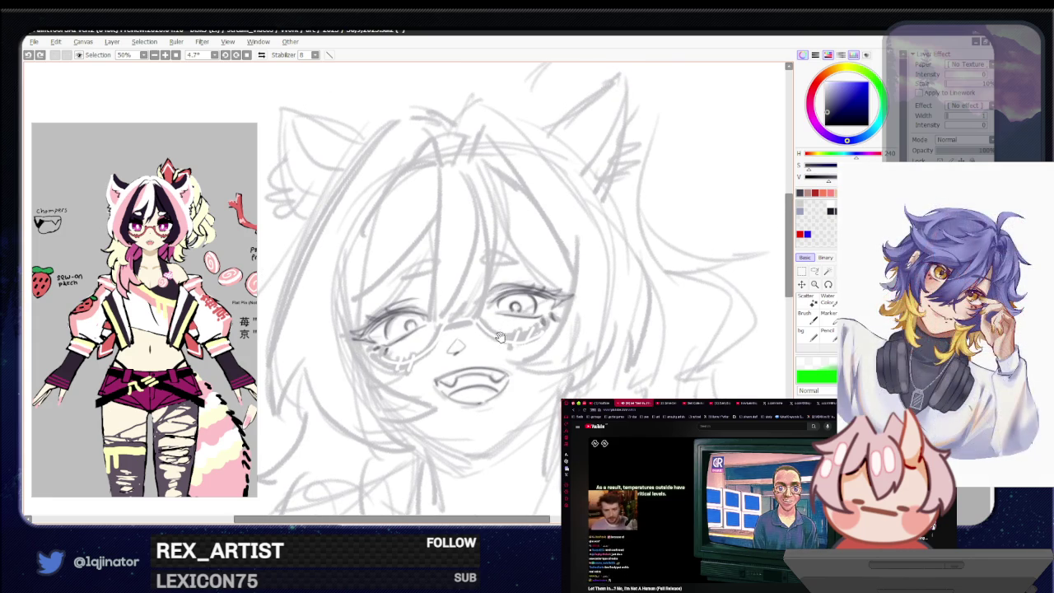
{"action": "key", "text": "h"}
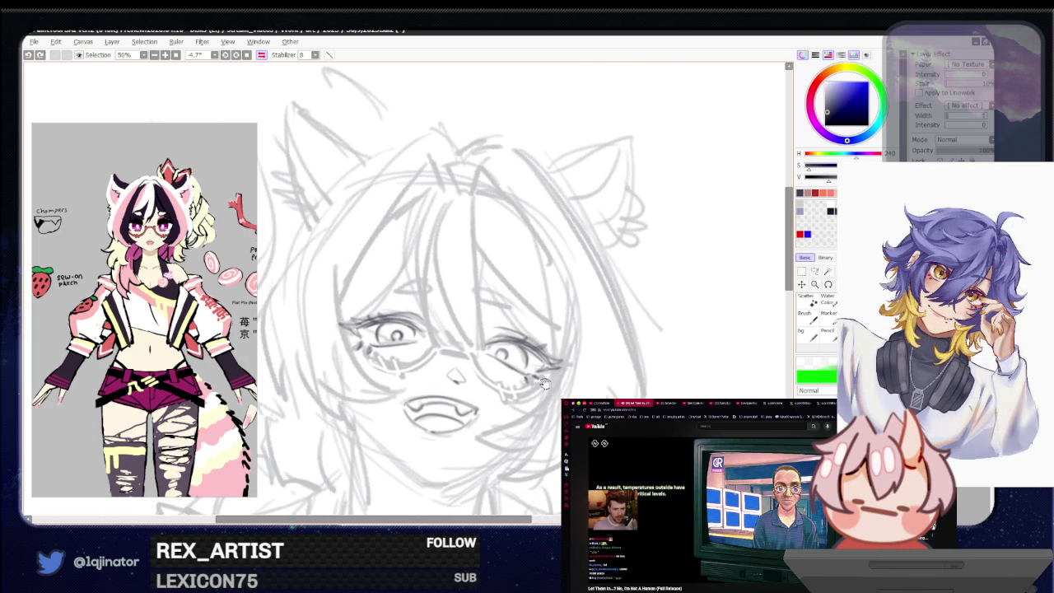
{"action": "left_click_drag", "start_coordinate": [477, 398], "coordinate": [392, 350]}
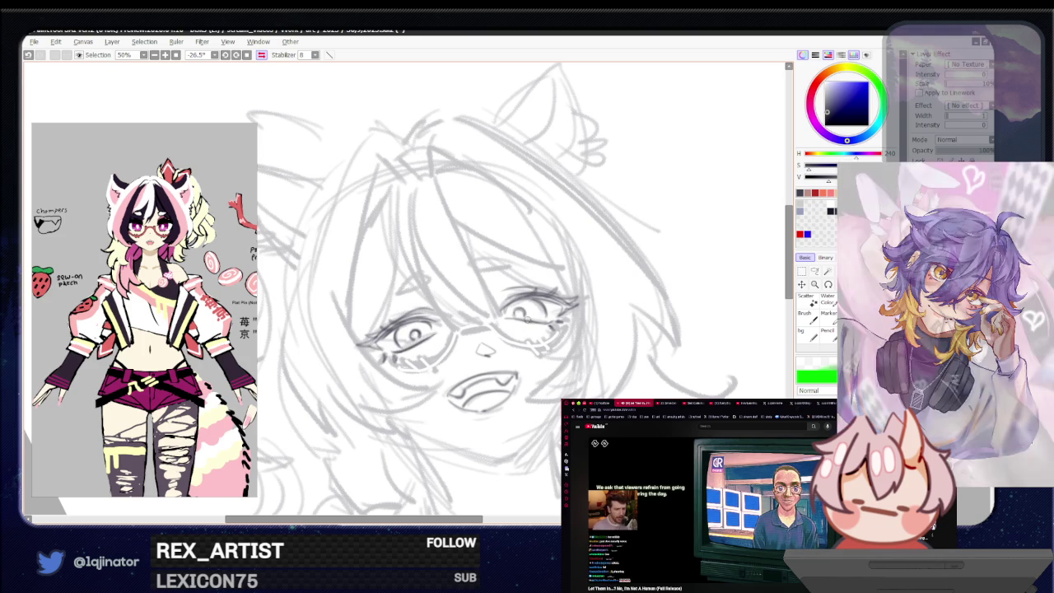
Step: Close the small oval eyebrow with a lower curve, lasso it to check placement, then deselect
{"action": "mouse_move", "coordinate": [553, 314]}
{"action": "left_mouse_down"}
{"action": "mouse_move", "coordinate": [520, 360]}
{"action": "mouse_move", "coordinate": [476, 380]}
{"action": "left_mouse_up"}
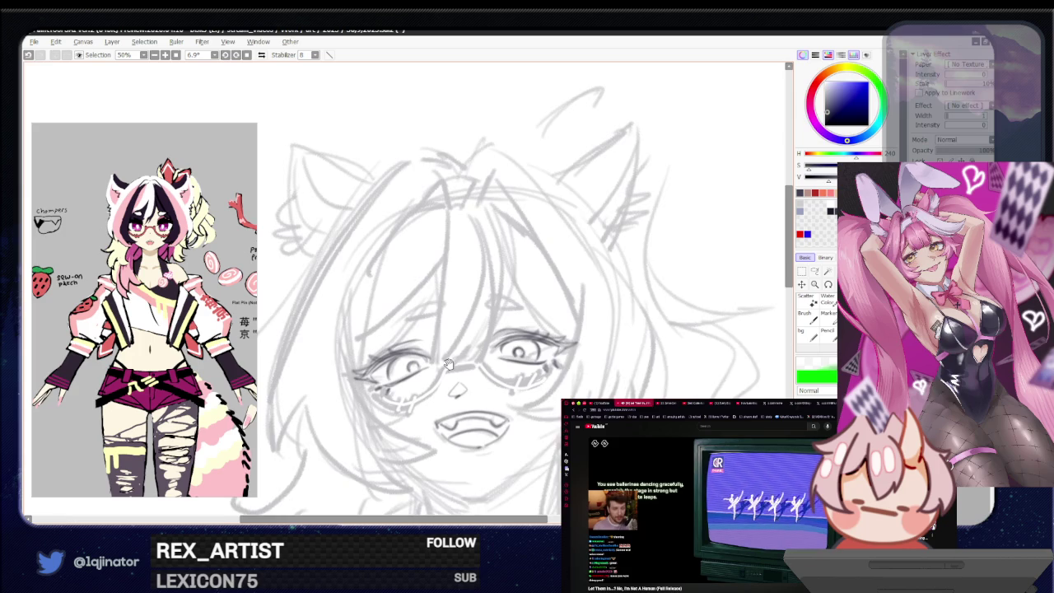
{"action": "left_click_drag", "start_coordinate": [476, 380], "coordinate": [434, 325]}
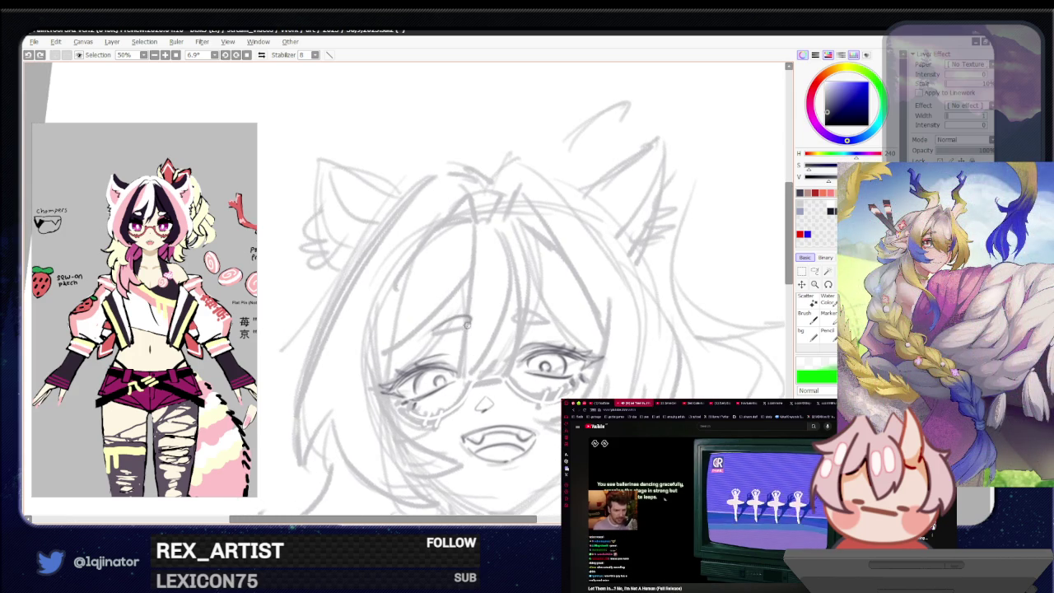
{"action": "left_click_drag", "start_coordinate": [438, 331], "coordinate": [467, 324]}
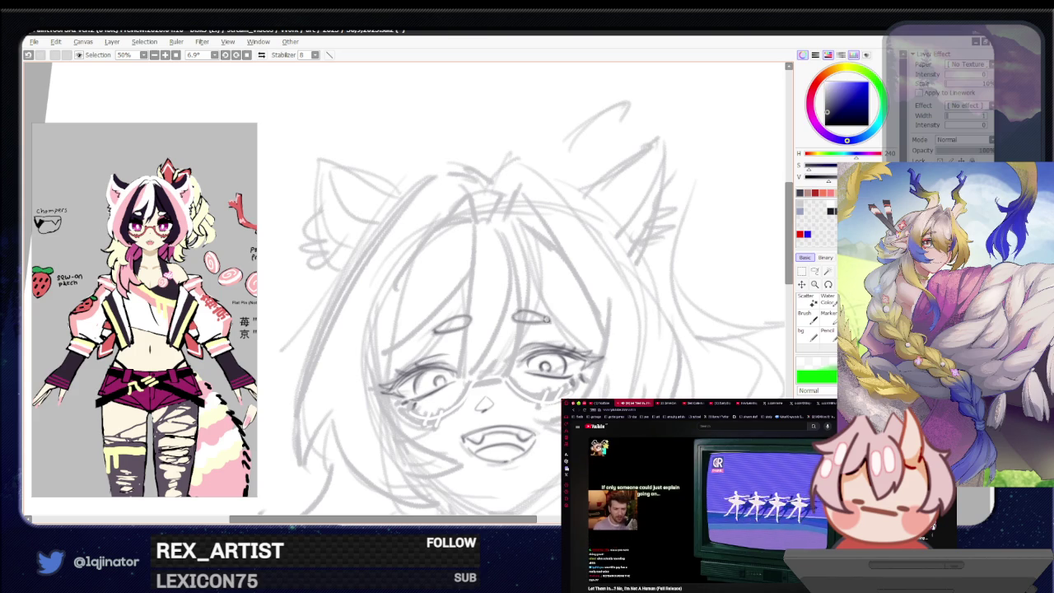
{"action": "left_click_drag", "start_coordinate": [636, 358], "coordinate": [603, 331]}
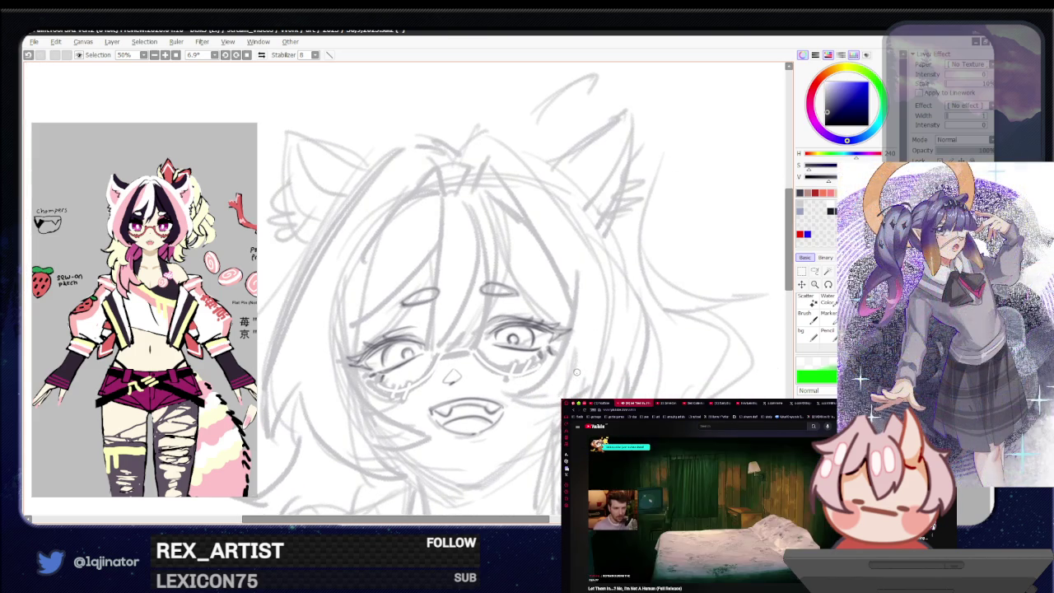
{"action": "left_click_drag", "start_coordinate": [558, 412], "coordinate": [586, 379]}
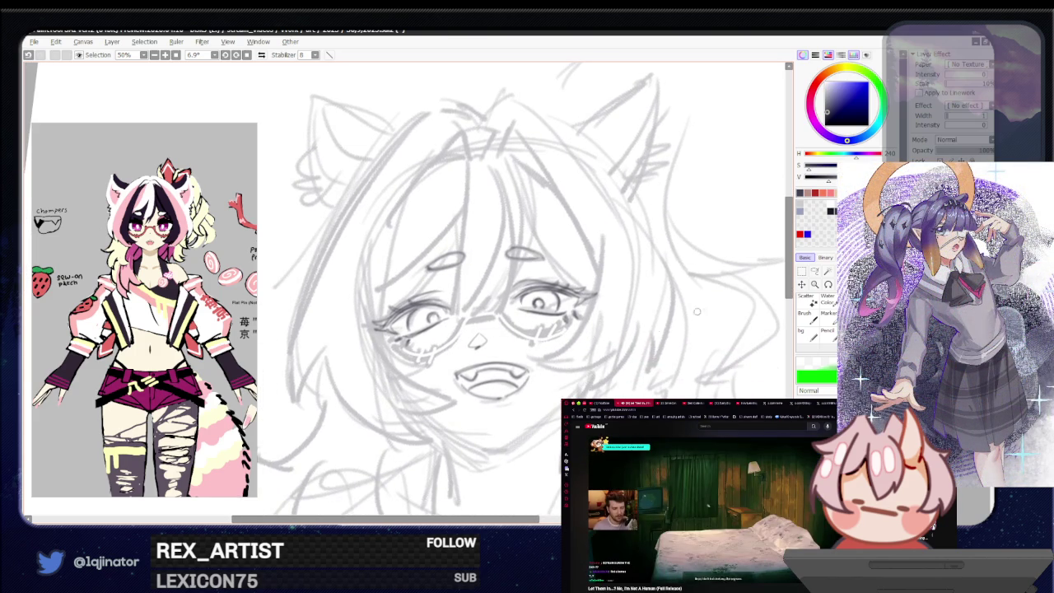
{"action": "key", "text": "l"}
{"action": "left_click_drag", "start_coordinate": [445, 247], "coordinate": [426, 273]}
{"action": "key", "text": "v"}
{"action": "key", "text": "ctrl+d"}
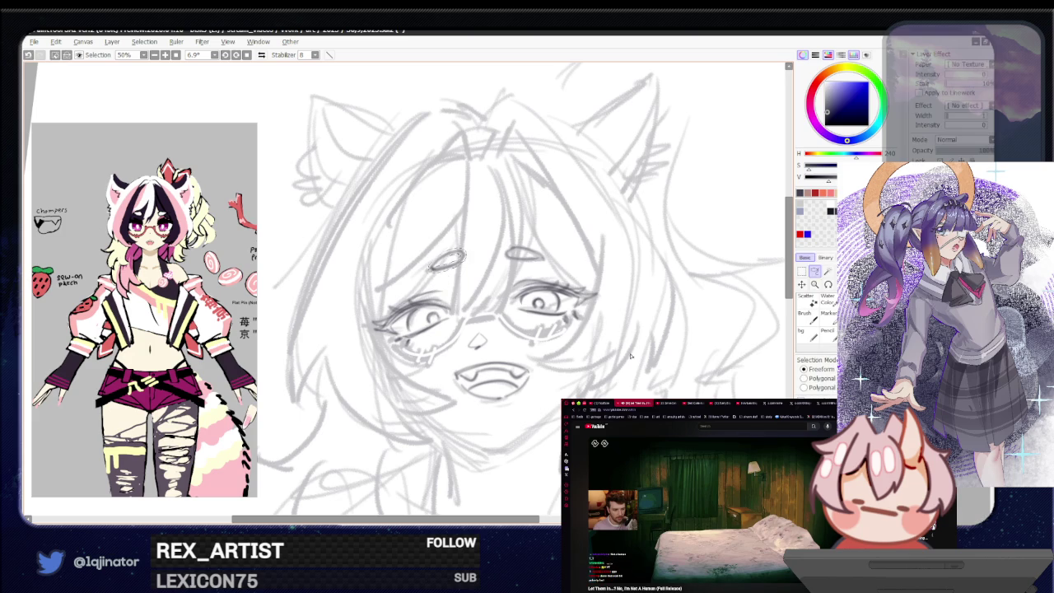
Step: Zoom out to 25%, straighten the rotation to about -0.7°, and return to the brush tools
{"action": "scroll", "coordinate": [610, 360], "scroll_direction": "down", "scroll_amount": 4}
{"action": "left_click_drag", "start_coordinate": [607, 367], "coordinate": [623, 356]}
{"action": "key", "text": "b"}
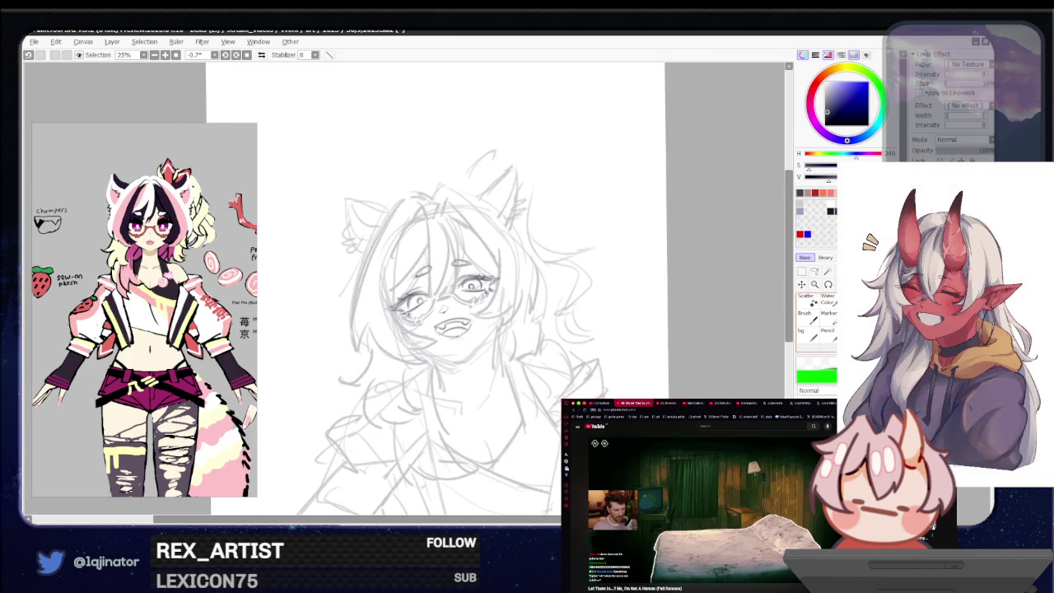
{"action": "scroll", "coordinate": [817, 321], "scroll_direction": "up", "scroll_amount": 1}
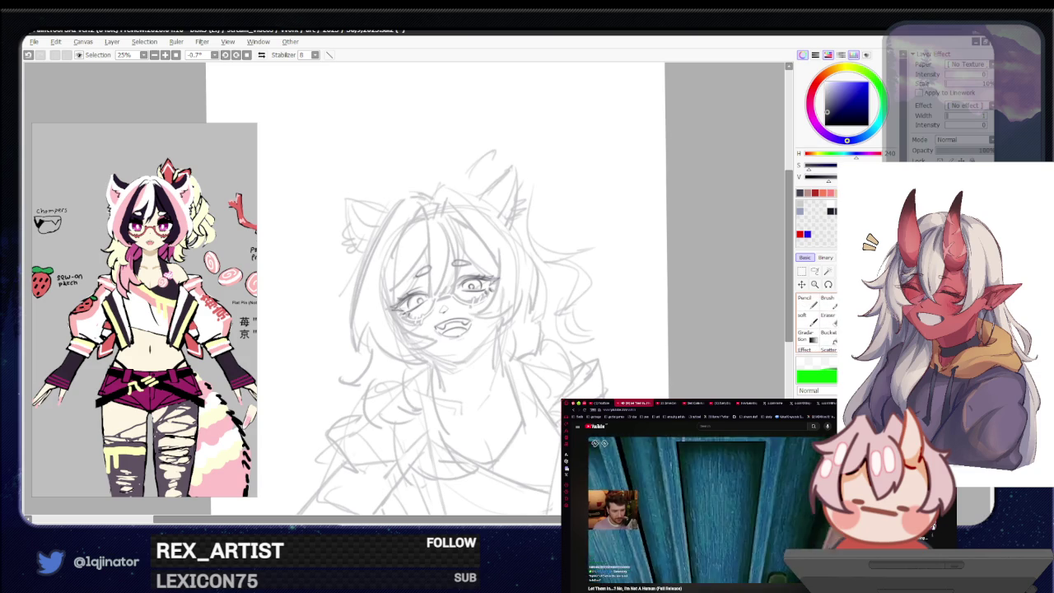
{"action": "scroll", "coordinate": [817, 321], "scroll_direction": "down", "scroll_amount": 1}
{"action": "scroll", "coordinate": [816, 321], "scroll_direction": "down", "scroll_amount": 1}
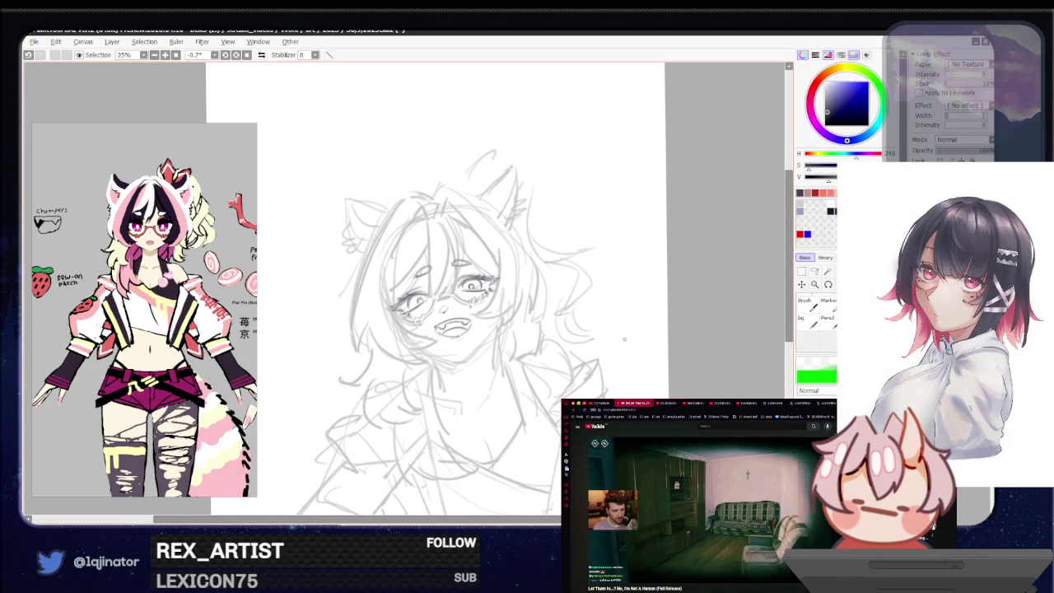
{"action": "scroll", "coordinate": [549, 364], "scroll_direction": "up", "scroll_amount": 2}
{"action": "left_click_drag", "start_coordinate": [549, 365], "coordinate": [551, 359]}
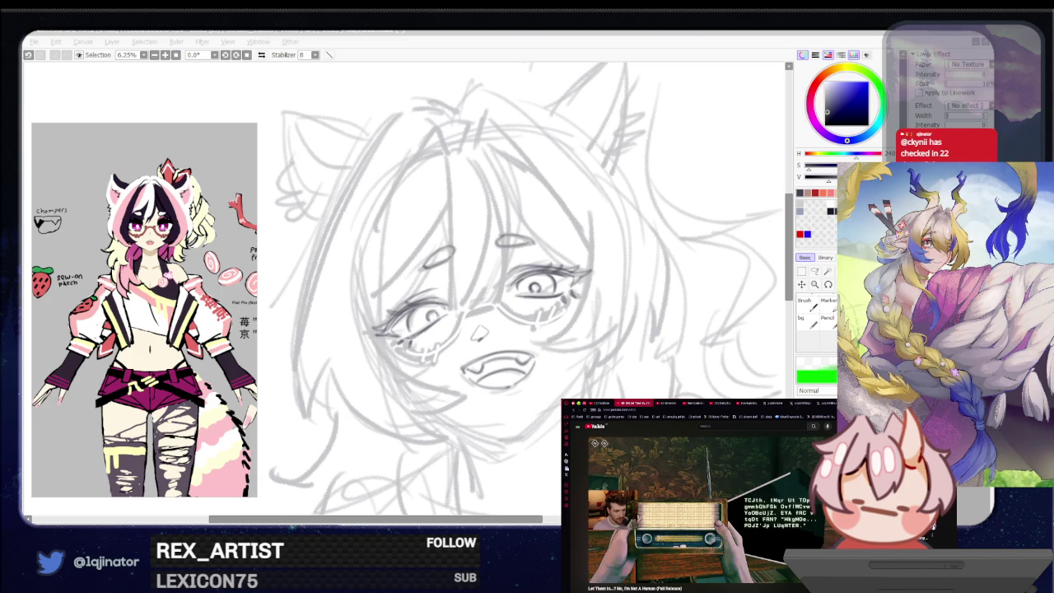
Step: Sketch trial hair strands down the centre of the face, undoing each attempt
{"action": "key", "text": "alt+Tab"}
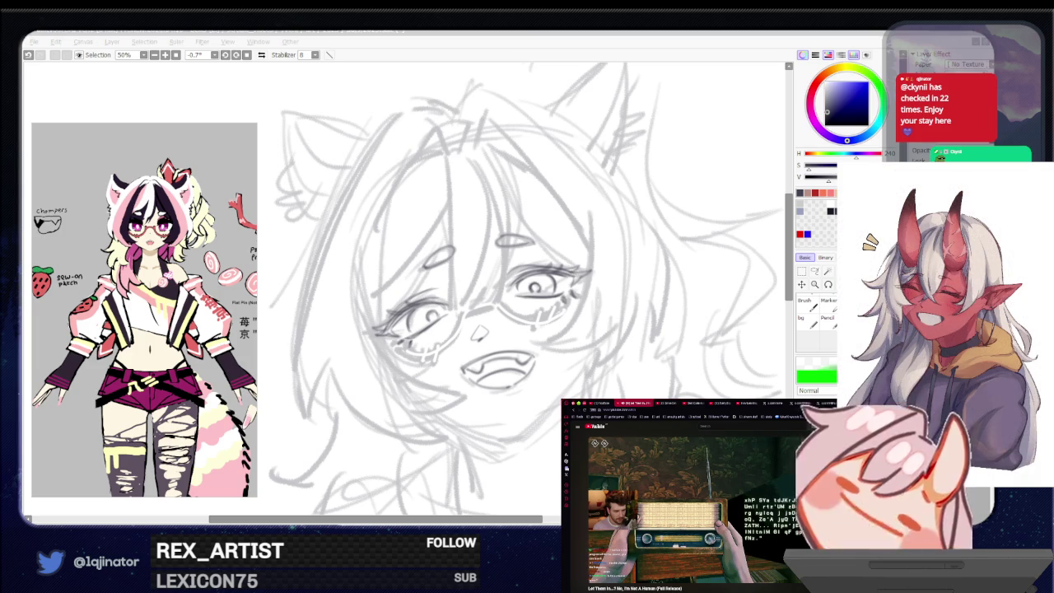
{"action": "key", "text": "alt+Tab"}
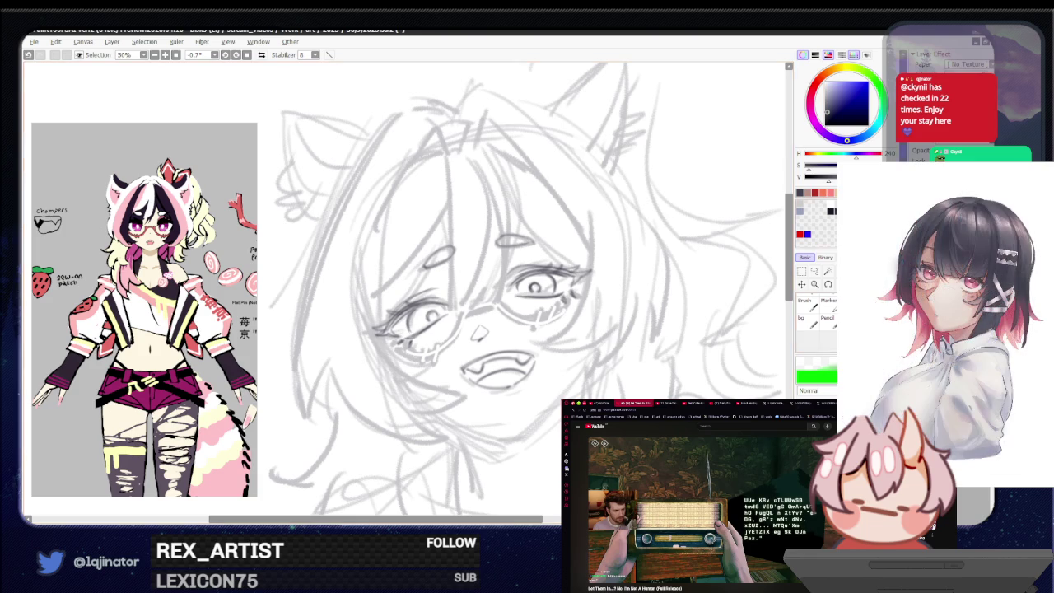
{"action": "scroll", "coordinate": [501, 277], "scroll_direction": "up", "scroll_amount": 3}
{"action": "left_click_drag", "start_coordinate": [494, 239], "coordinate": [486, 371]}
{"action": "key", "text": "ctrl+z"}
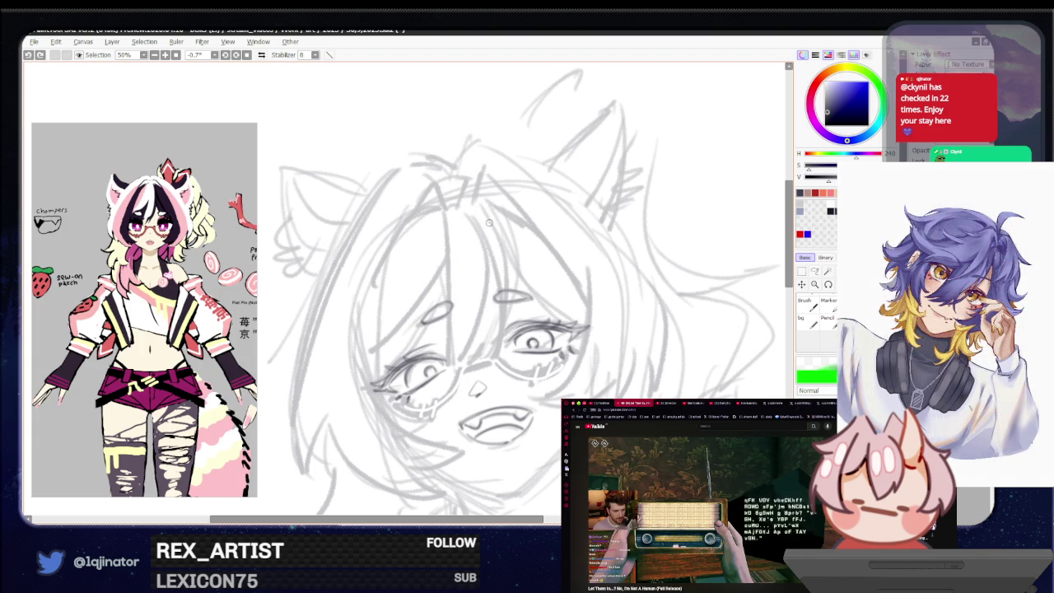
{"action": "left_click_drag", "start_coordinate": [480, 217], "coordinate": [502, 369]}
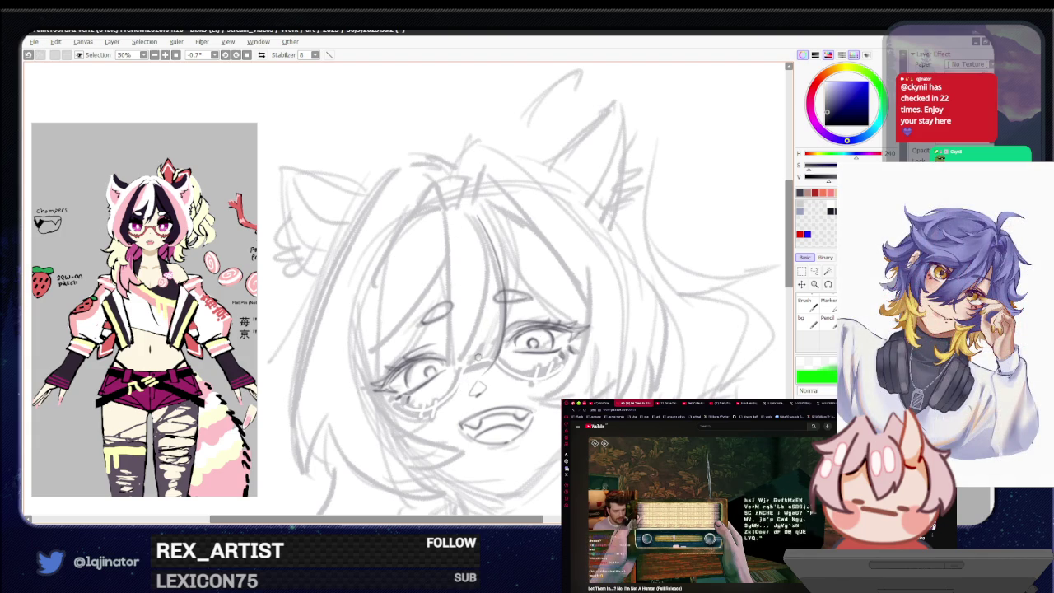
{"action": "key", "text": "ctrl+z"}
{"action": "left_click_drag", "start_coordinate": [486, 229], "coordinate": [491, 362]}
{"action": "key", "text": "ctrl+z"}
Step: Settle the central strand so it runs from the top hair down to the glasses
{"action": "left_click_drag", "start_coordinate": [475, 210], "coordinate": [482, 326]}
{"action": "key", "text": "ctrl+z"}
{"action": "left_click_drag", "start_coordinate": [480, 210], "coordinate": [478, 365]}
{"action": "key", "text": "ctrl+z"}
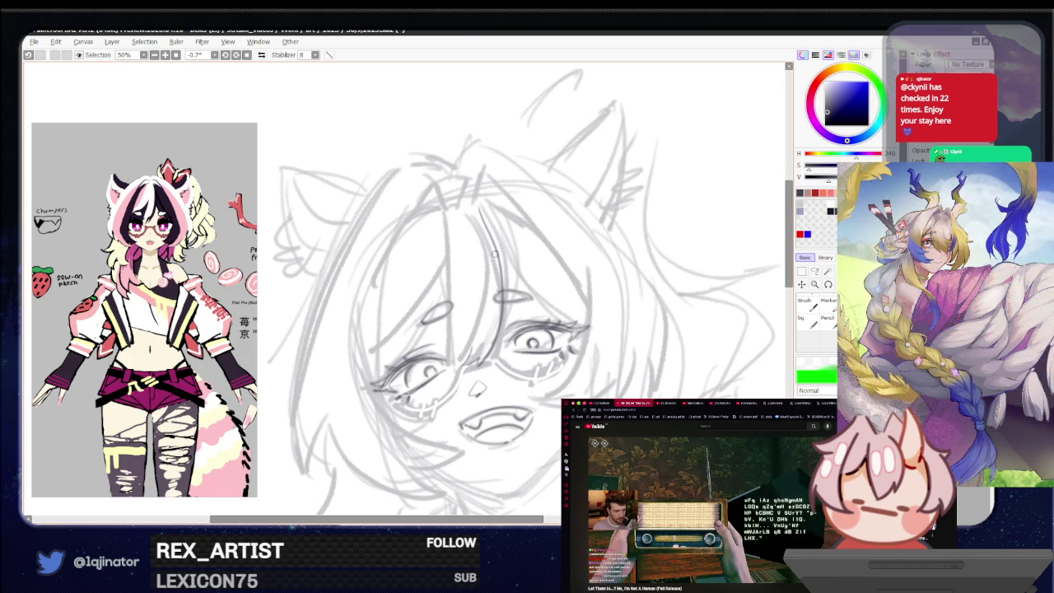
{"action": "left_click_drag", "start_coordinate": [486, 216], "coordinate": [483, 208]}
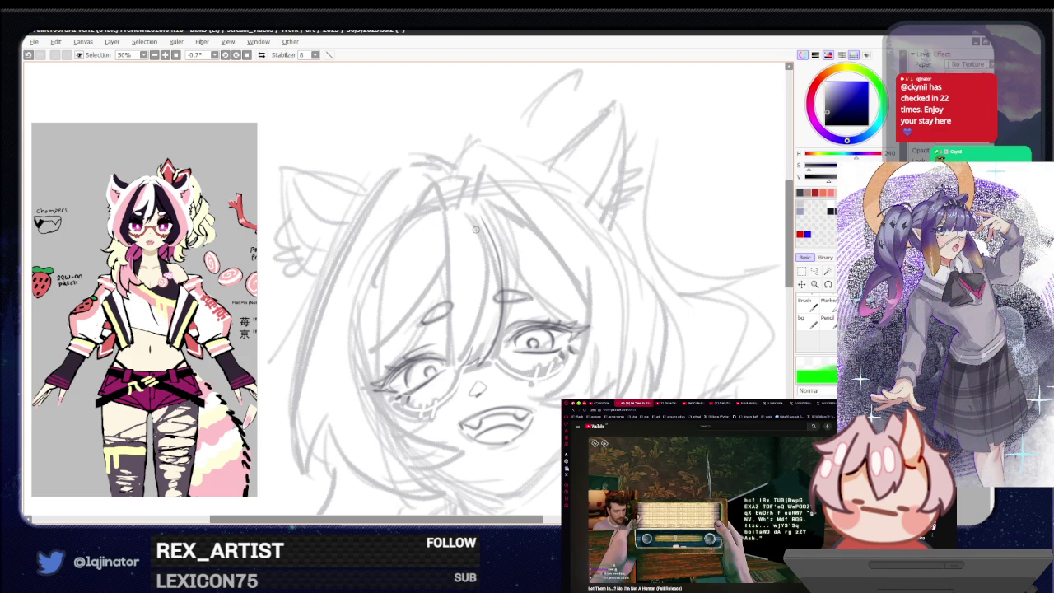
{"action": "left_click_drag", "start_coordinate": [466, 204], "coordinate": [484, 331]}
{"action": "key", "text": "ctrl+z"}
{"action": "left_click_drag", "start_coordinate": [486, 232], "coordinate": [453, 357]}
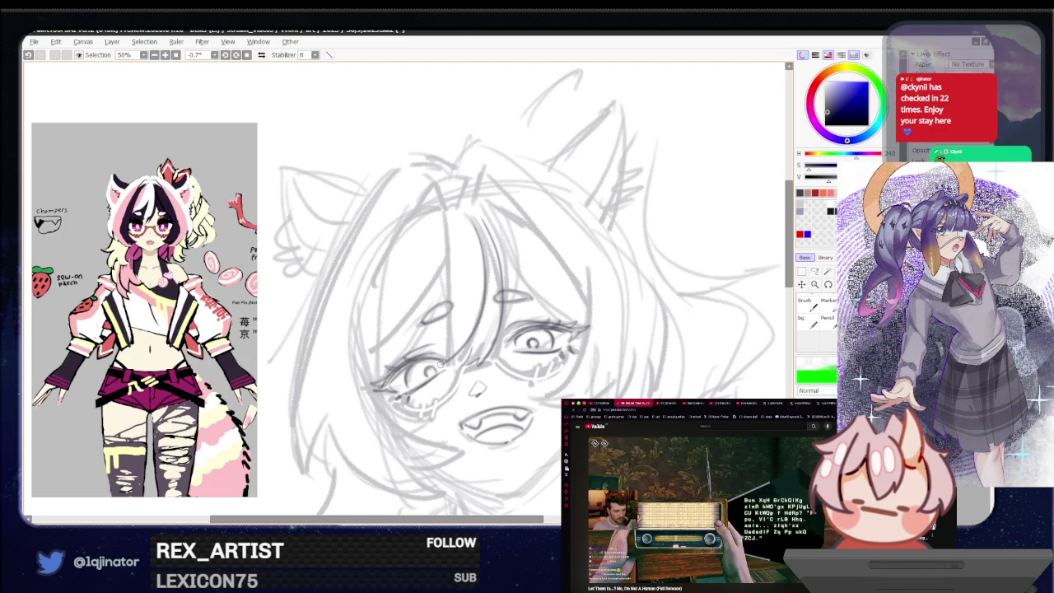
{"action": "key", "text": "ctrl+z"}
{"action": "left_click_drag", "start_coordinate": [486, 217], "coordinate": [452, 356]}
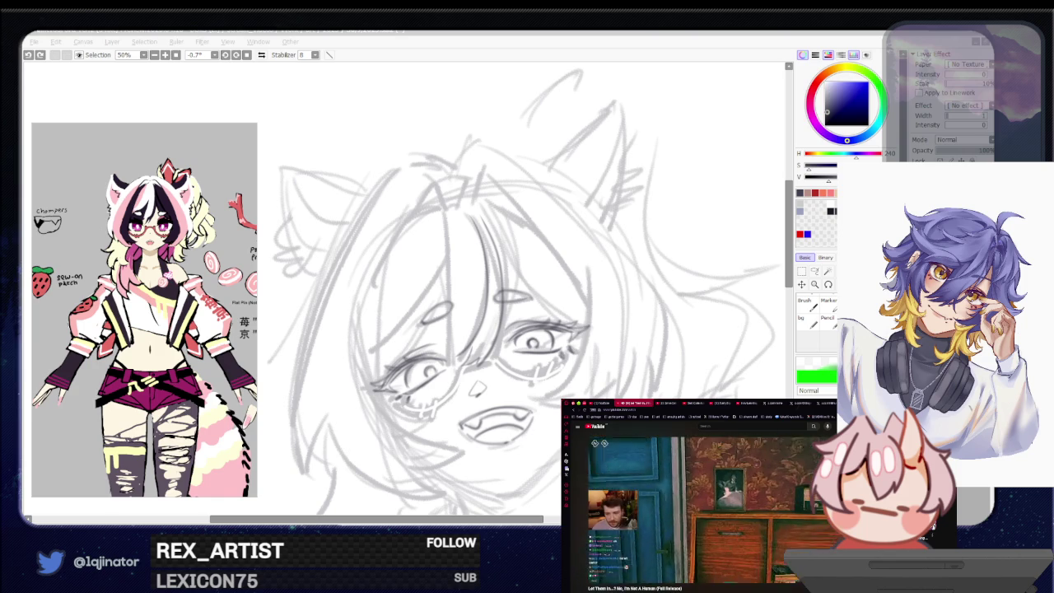
{"action": "left_click", "coordinate": [494, 372]}
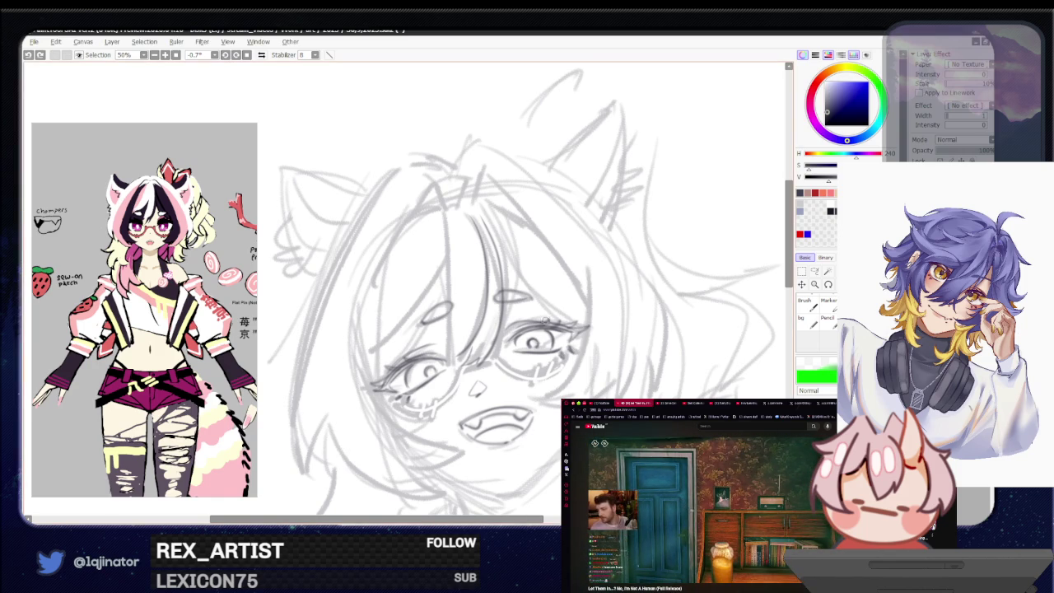
Step: Draw hair strands falling over the face beside the left eye, redoing one stroke
{"action": "left_click_drag", "start_coordinate": [509, 316], "coordinate": [521, 360]}
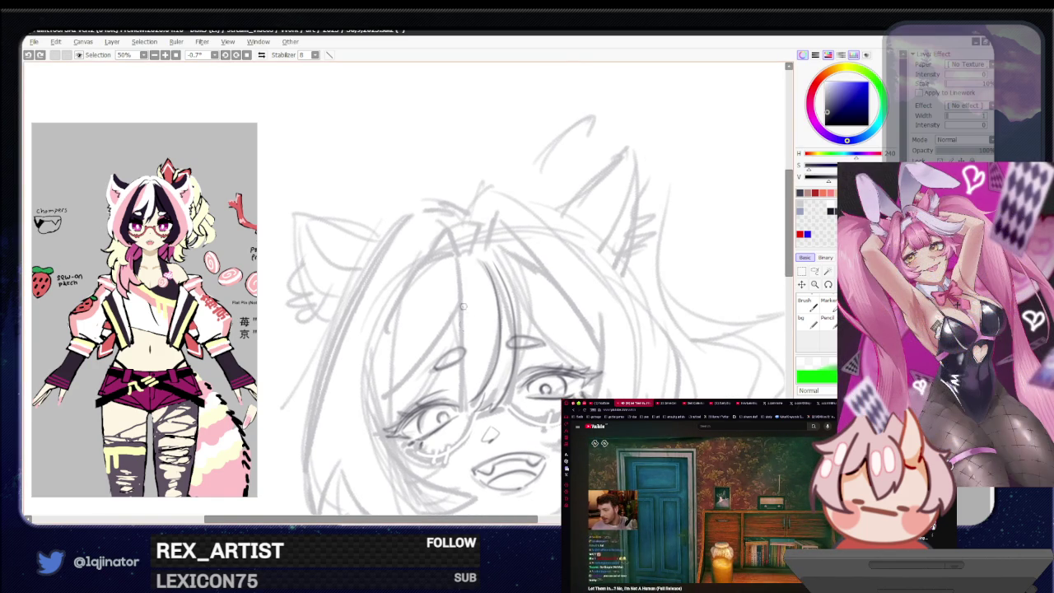
{"action": "left_click_drag", "start_coordinate": [461, 297], "coordinate": [453, 400]}
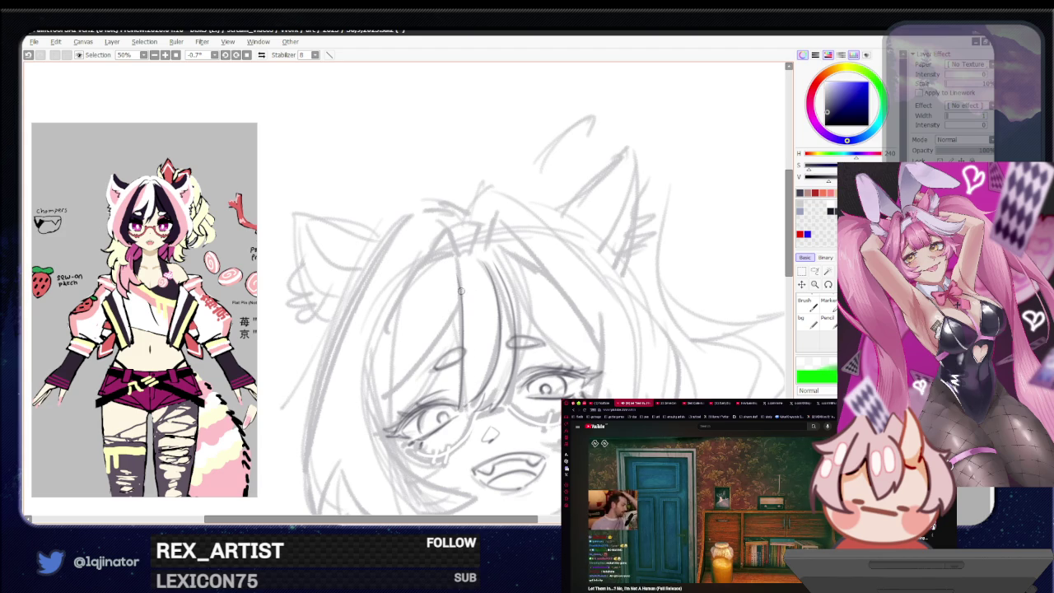
{"action": "left_click_drag", "start_coordinate": [463, 301], "coordinate": [379, 420]}
{"action": "key", "text": "ctrl+z"}
{"action": "left_click_drag", "start_coordinate": [462, 308], "coordinate": [396, 389]}
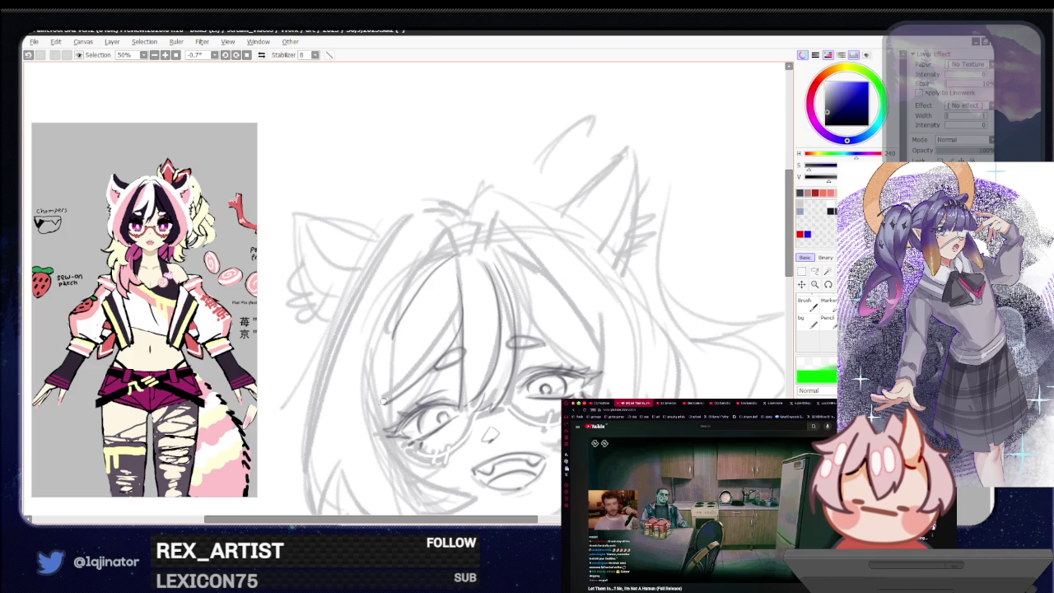
{"action": "key", "text": "e"}
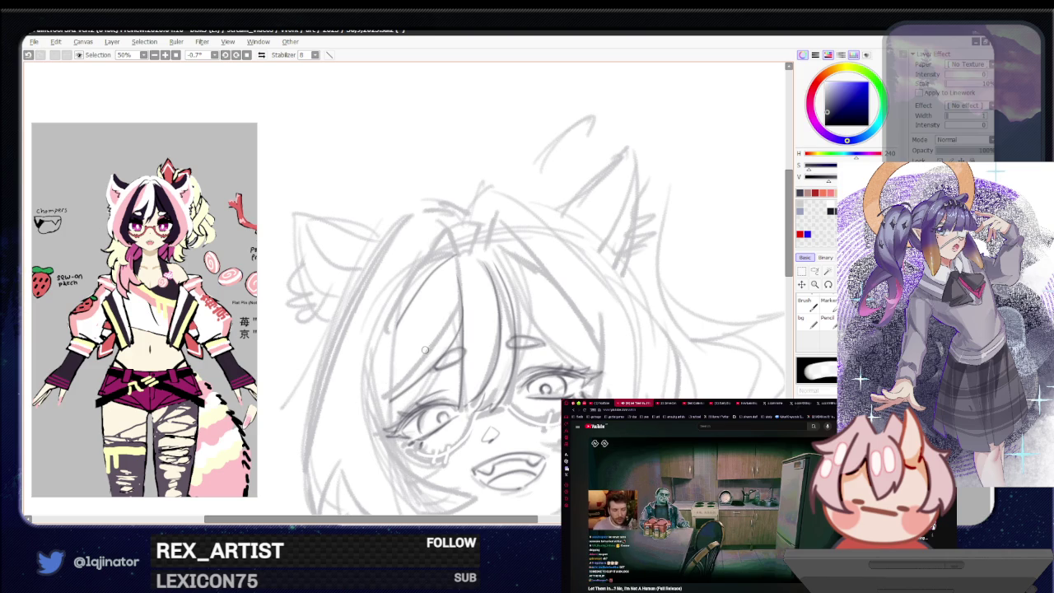
{"action": "key", "text": "e"}
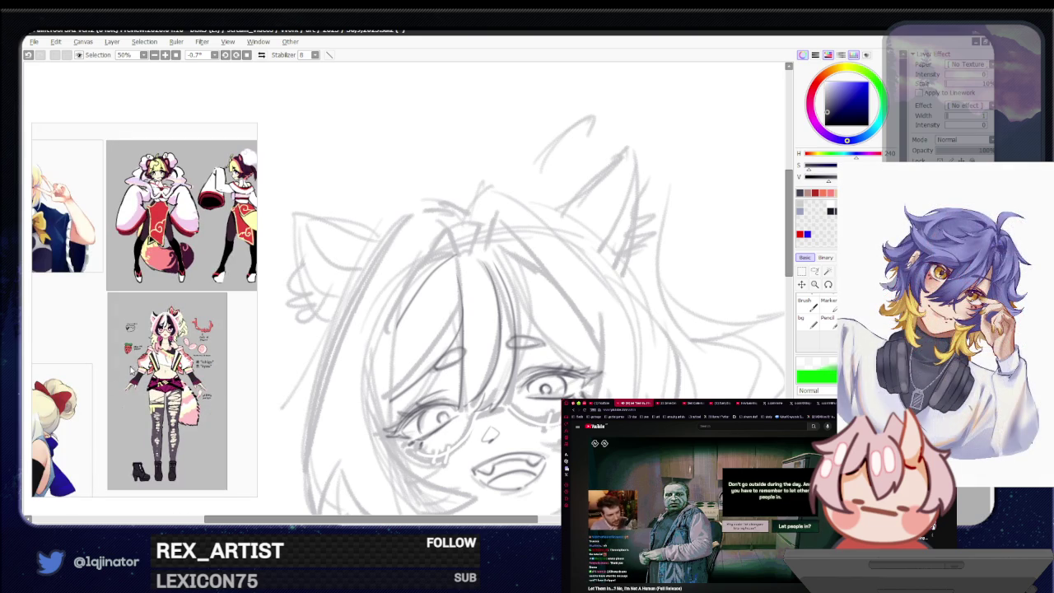
Step: Zoom the reference onto the pink-haired character's face, then sketch a darker strand down the face
{"action": "scroll", "coordinate": [142, 353], "scroll_direction": "up", "scroll_amount": 5}
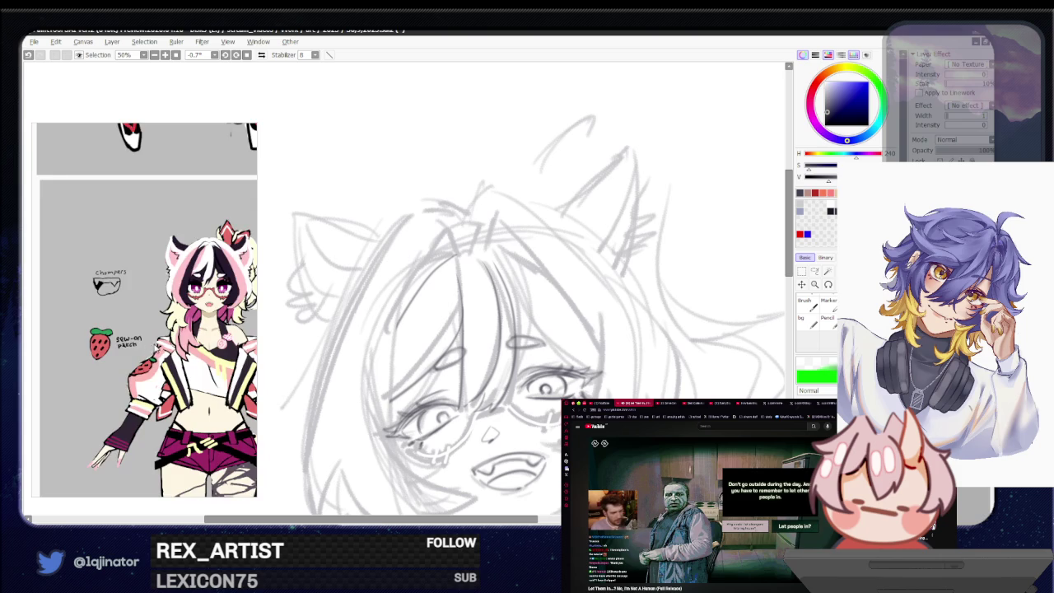
{"action": "scroll", "coordinate": [167, 352], "scroll_direction": "up", "scroll_amount": 2}
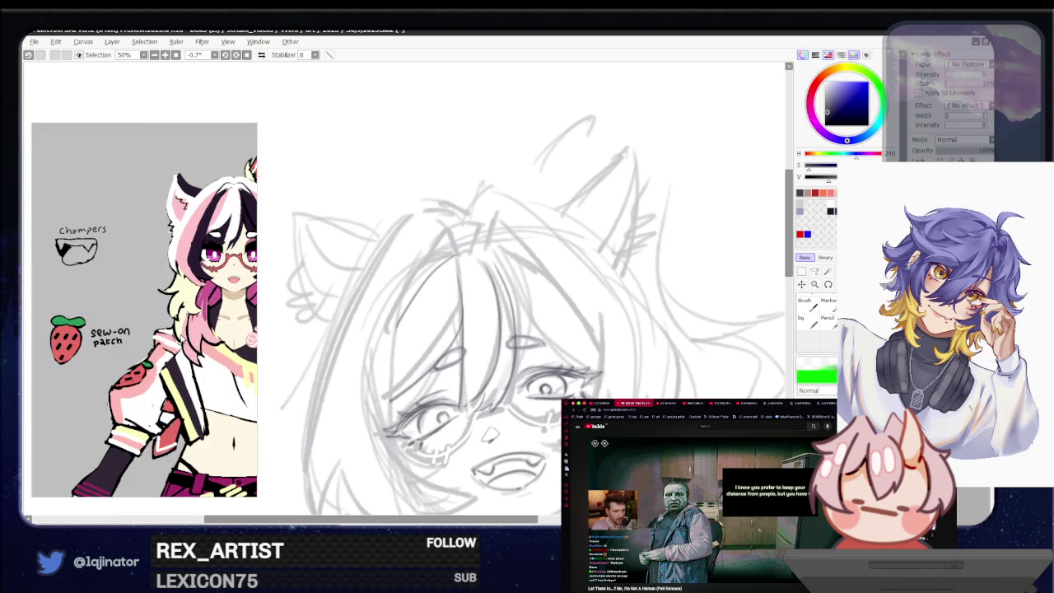
{"action": "scroll", "coordinate": [183, 338], "scroll_direction": "up", "scroll_amount": 1}
{"action": "scroll", "coordinate": [177, 337], "scroll_direction": "up", "scroll_amount": 1}
{"action": "scroll", "coordinate": [151, 339], "scroll_direction": "up", "scroll_amount": 1}
{"action": "left_click", "coordinate": [296, 383]}
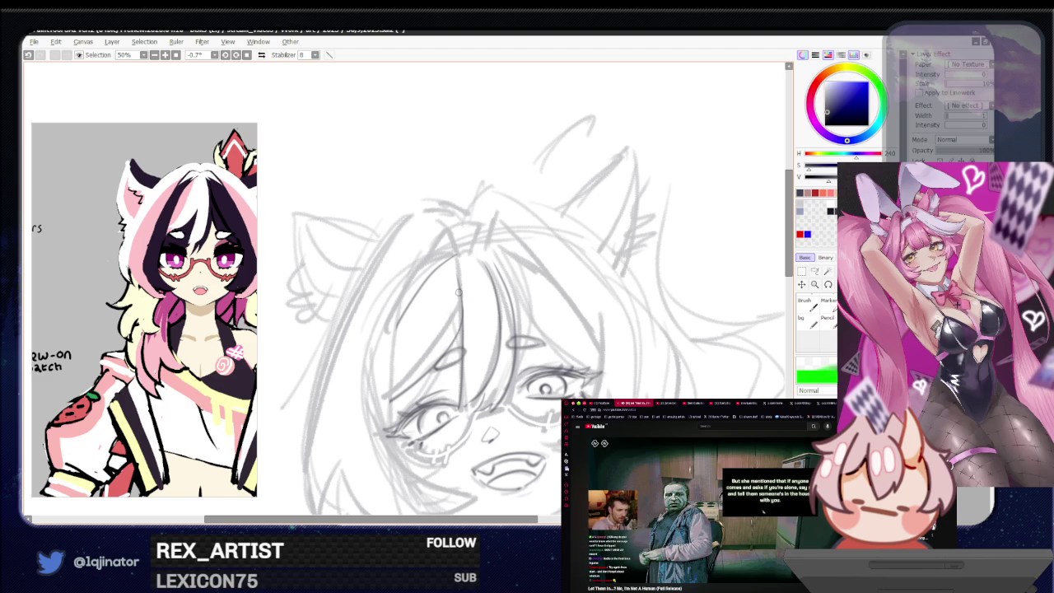
{"action": "left_click_drag", "start_coordinate": [460, 284], "coordinate": [434, 357]}
Step: Replace the darker strand with one sweeping down-left over the forehead
{"action": "key", "text": "ctrl+z"}
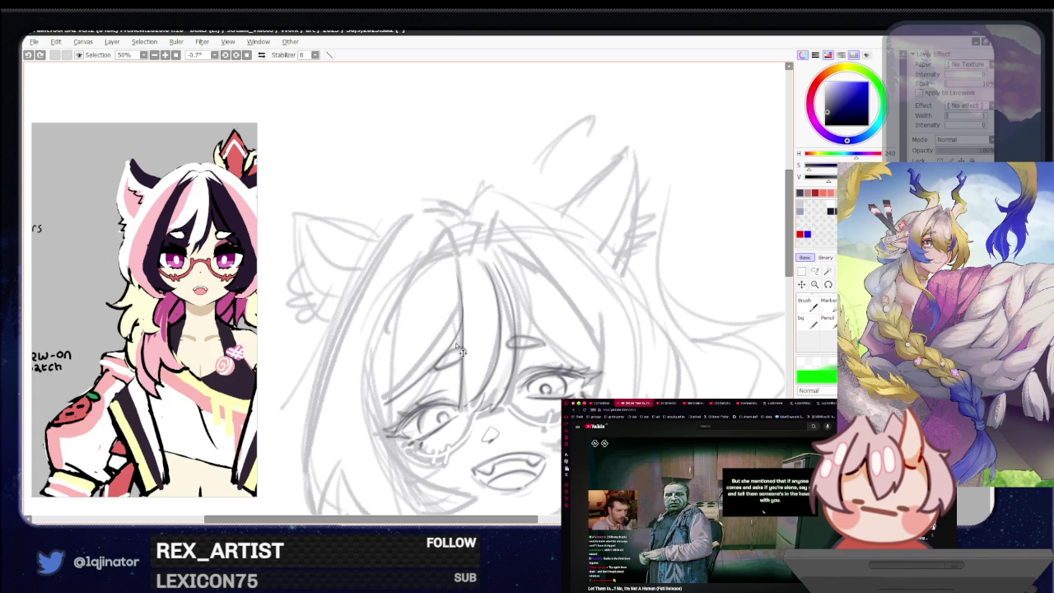
{"action": "left_click_drag", "start_coordinate": [462, 298], "coordinate": [382, 405]}
{"action": "key", "text": "ctrl+z"}
{"action": "left_click_drag", "start_coordinate": [461, 300], "coordinate": [386, 397]}
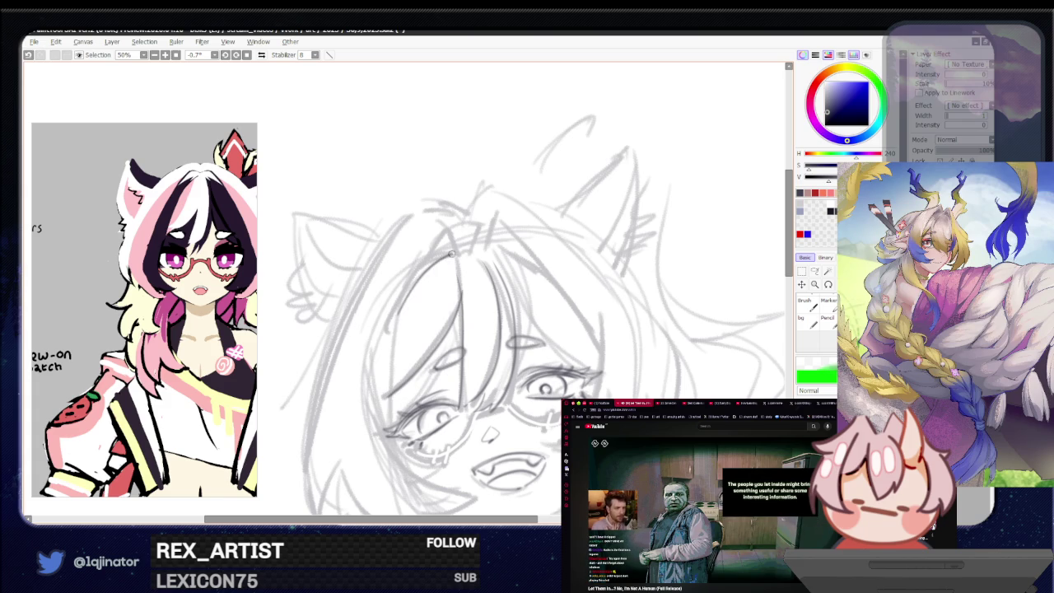
{"action": "key", "text": "ctrl+z"}
{"action": "left_click_drag", "start_coordinate": [395, 319], "coordinate": [452, 251]}
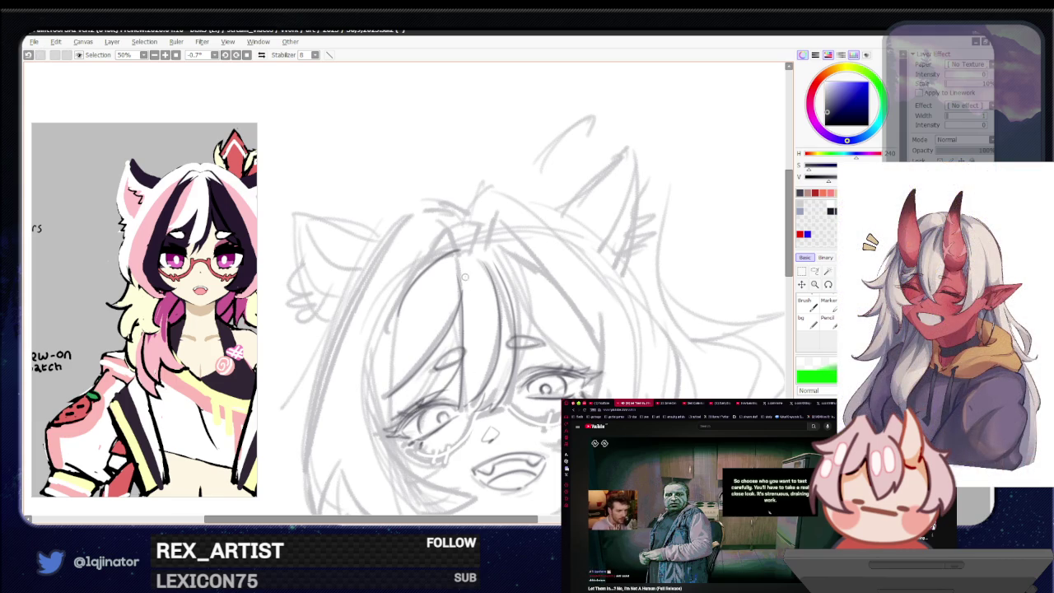
{"action": "key", "text": "e"}
{"action": "key", "text": "e"}
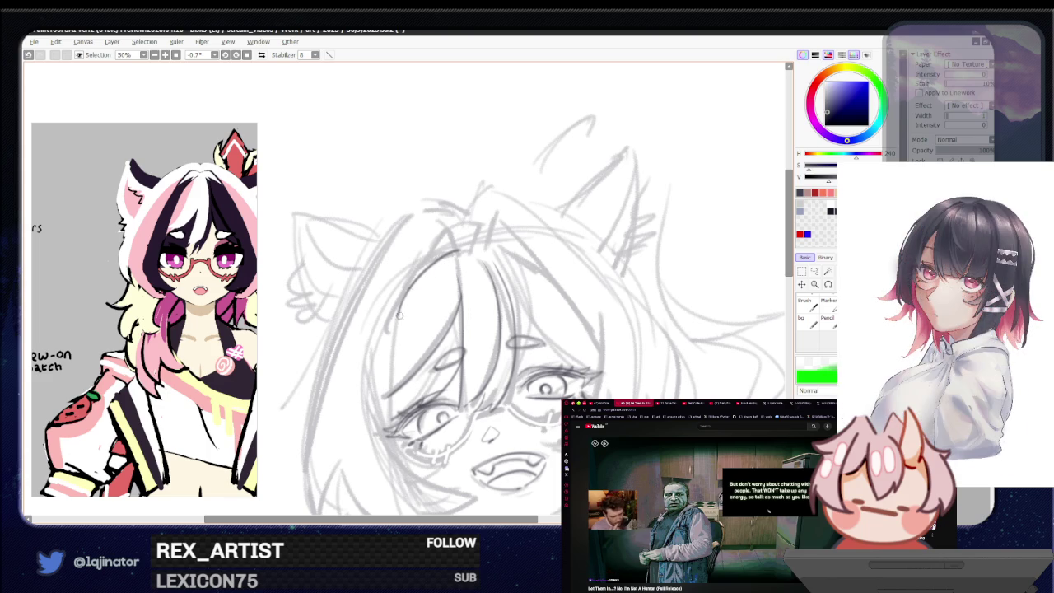
{"action": "key", "text": "e"}
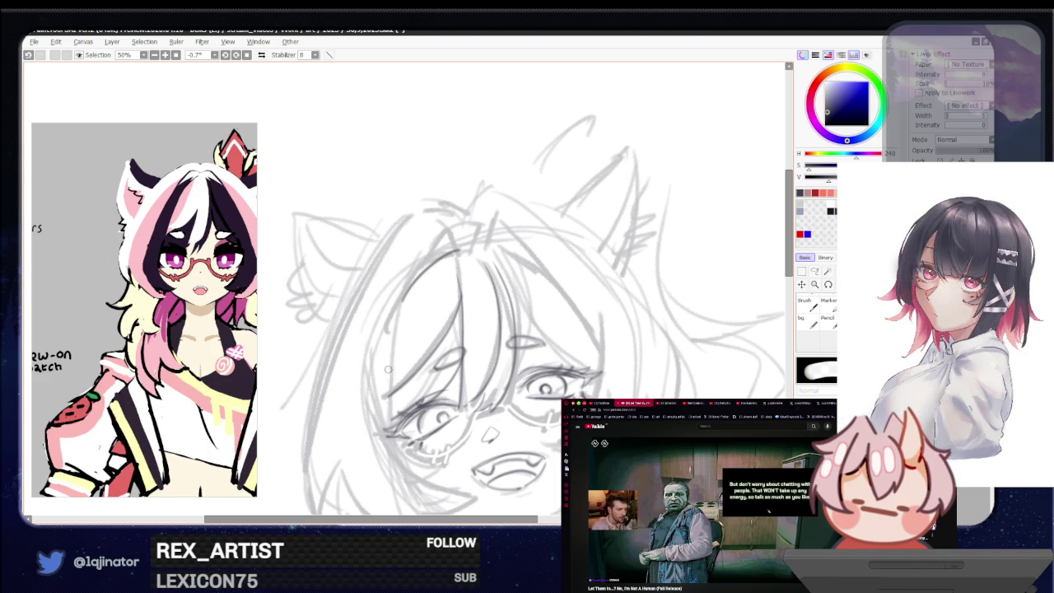
{"action": "key", "text": "e"}
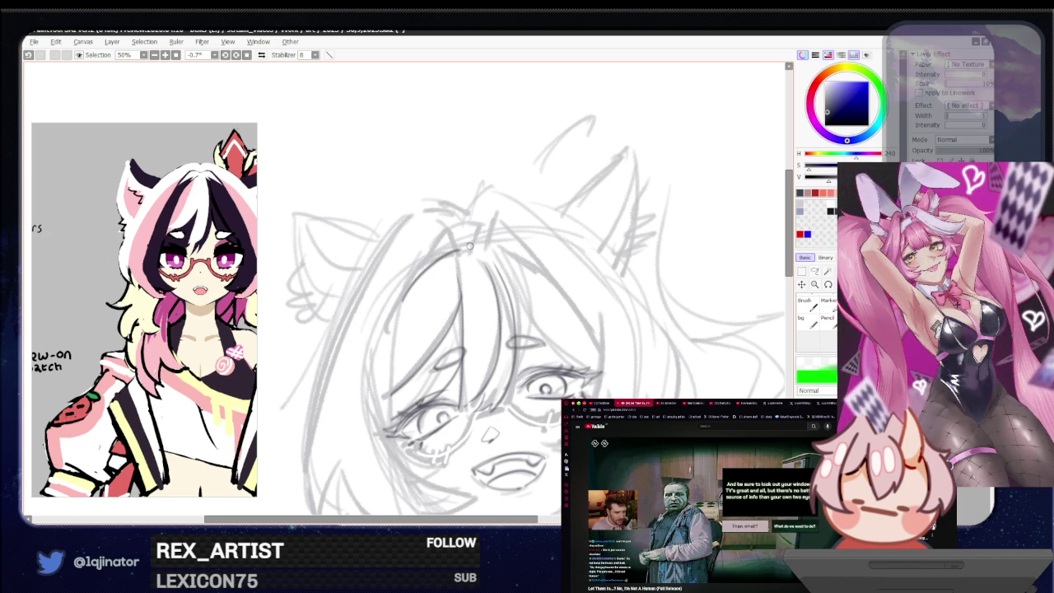
Step: Draw a strand from the crown down the left side of the face toward the chin
{"action": "left_click_drag", "start_coordinate": [471, 250], "coordinate": [519, 256]}
{"action": "key", "text": "ctrl+z"}
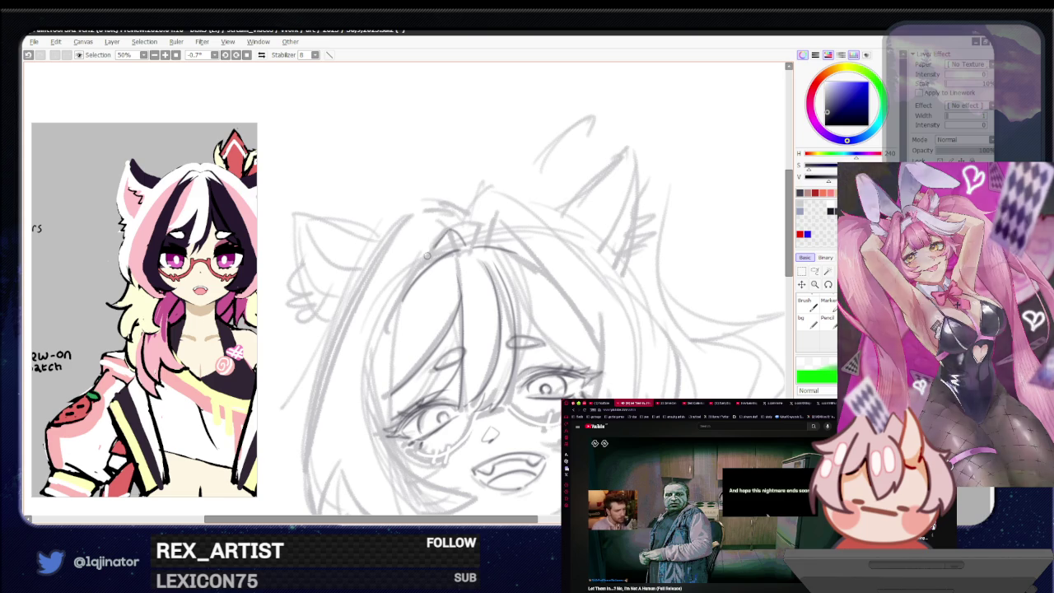
{"action": "left_click_drag", "start_coordinate": [447, 229], "coordinate": [392, 423]}
{"action": "key", "text": "ctrl+z"}
{"action": "mouse_move", "coordinate": [447, 229]}
{"action": "left_mouse_down"}
{"action": "mouse_move", "coordinate": [404, 299]}
{"action": "mouse_move", "coordinate": [387, 428]}
{"action": "left_mouse_up"}
{"action": "key", "text": "ctrl+z"}
{"action": "mouse_move", "coordinate": [445, 232]}
{"action": "left_mouse_down"}
{"action": "mouse_move", "coordinate": [387, 428]}
{"action": "mouse_move", "coordinate": [474, 353]}
{"action": "left_mouse_up"}
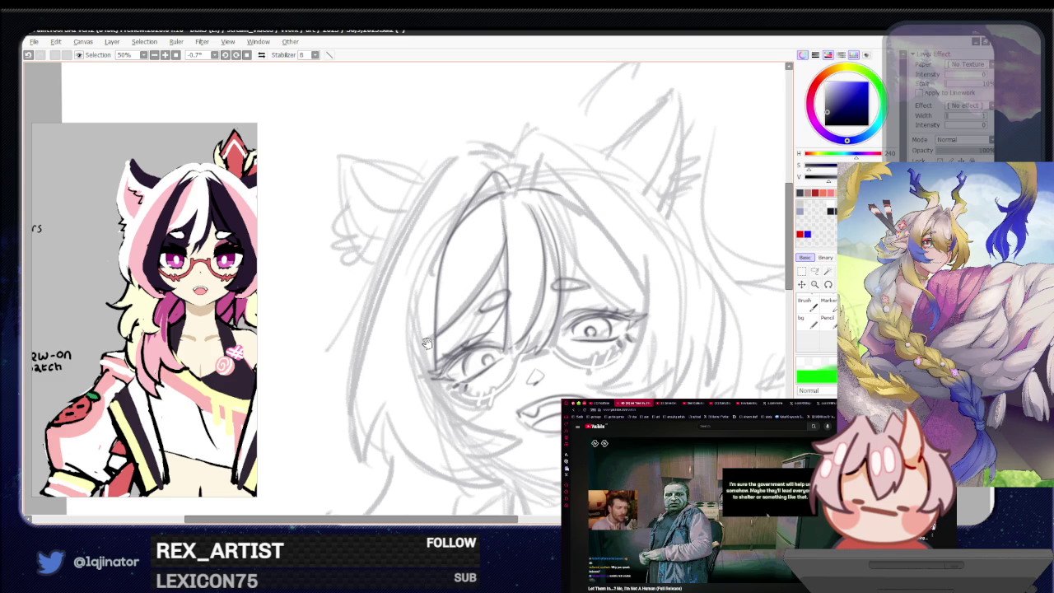
Step: Draw a curve along the crown and a long strand down the head's left side
{"action": "left_click_drag", "start_coordinate": [427, 344], "coordinate": [475, 348]}
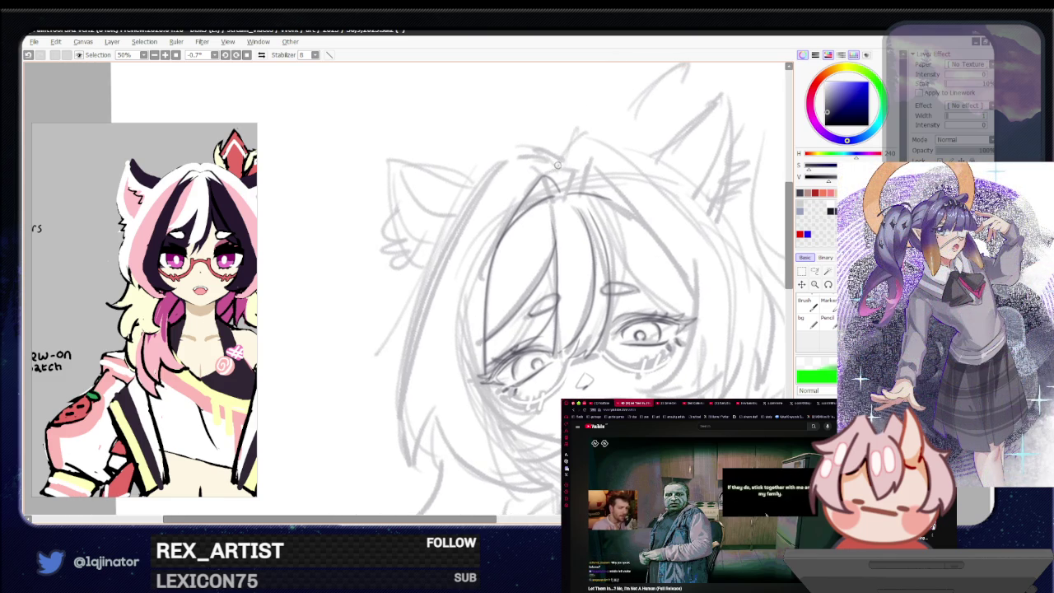
{"action": "mouse_move", "coordinate": [558, 158]}
{"action": "left_mouse_down"}
{"action": "mouse_move", "coordinate": [476, 191]}
{"action": "mouse_move", "coordinate": [509, 164]}
{"action": "mouse_move", "coordinate": [494, 214]}
{"action": "left_mouse_up"}
{"action": "key", "text": "ctrl+z"}
{"action": "key", "text": "ctrl+z"}
{"action": "mouse_move", "coordinate": [556, 163]}
{"action": "left_mouse_down"}
{"action": "mouse_move", "coordinate": [459, 230]}
{"action": "mouse_move", "coordinate": [451, 204]}
{"action": "left_mouse_up"}
{"action": "left_click_drag", "start_coordinate": [485, 150], "coordinate": [407, 442]}
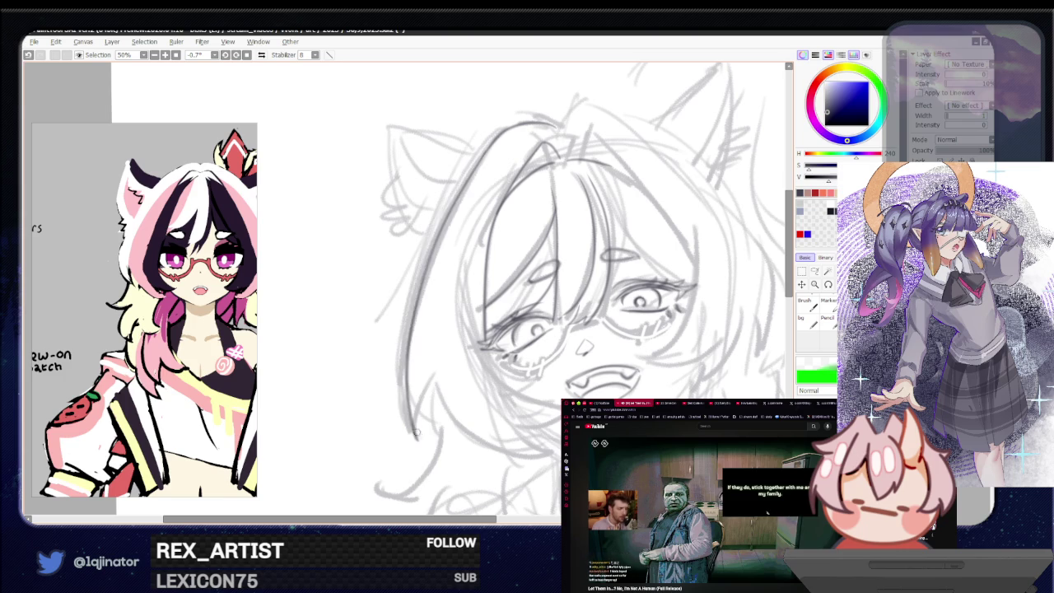
{"action": "key", "text": "ctrl+z"}
{"action": "left_click_drag", "start_coordinate": [488, 152], "coordinate": [409, 437]}
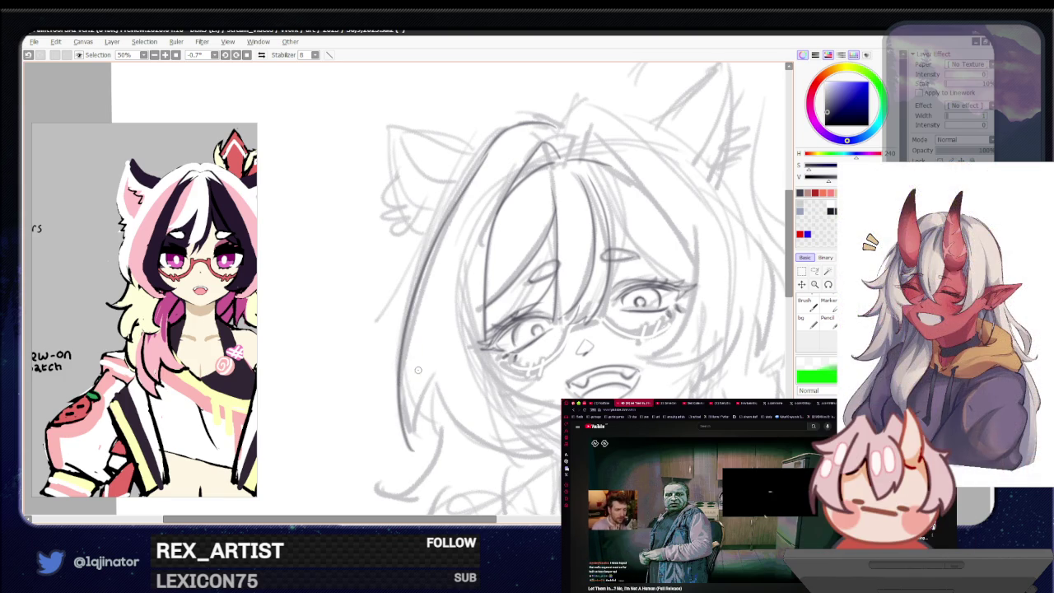
{"action": "key", "text": "ctrl+z"}
{"action": "mouse_move", "coordinate": [485, 155]}
{"action": "left_mouse_down"}
{"action": "mouse_move", "coordinate": [403, 354]}
{"action": "mouse_move", "coordinate": [402, 445]}
{"action": "left_mouse_up"}
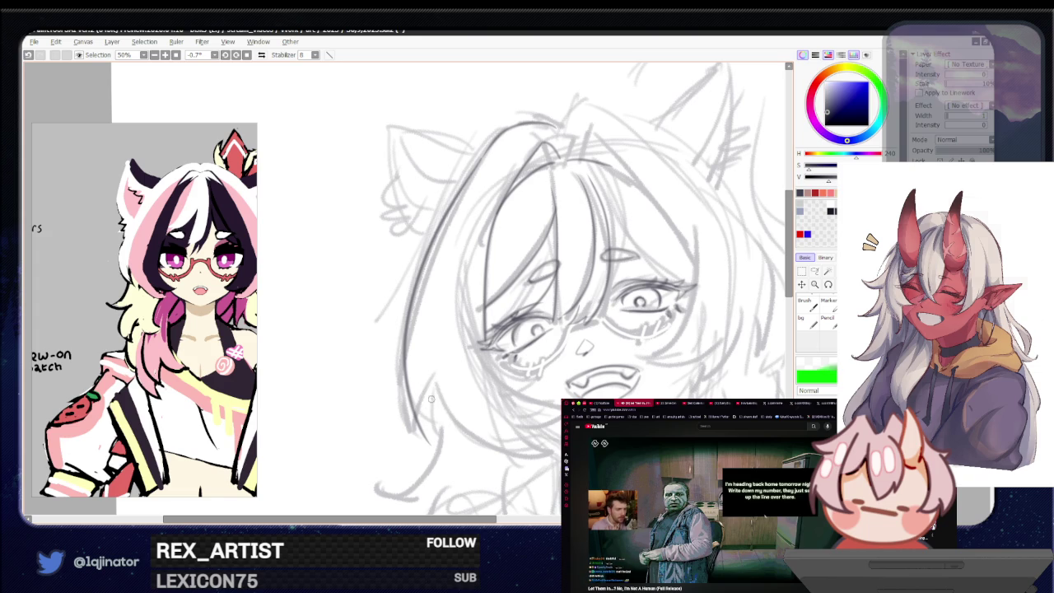
Step: Smooth the lower-left outline of the head with a cleaner short stroke
{"action": "left_click_drag", "start_coordinate": [436, 386], "coordinate": [435, 453]}
{"action": "key", "text": "ctrl+z"}
{"action": "left_click_drag", "start_coordinate": [432, 412], "coordinate": [435, 453]}
{"action": "key", "text": "ctrl+z"}
{"action": "left_click_drag", "start_coordinate": [433, 393], "coordinate": [434, 446]}
{"action": "key", "text": "ctrl+z"}
{"action": "left_click_drag", "start_coordinate": [436, 385], "coordinate": [434, 452]}
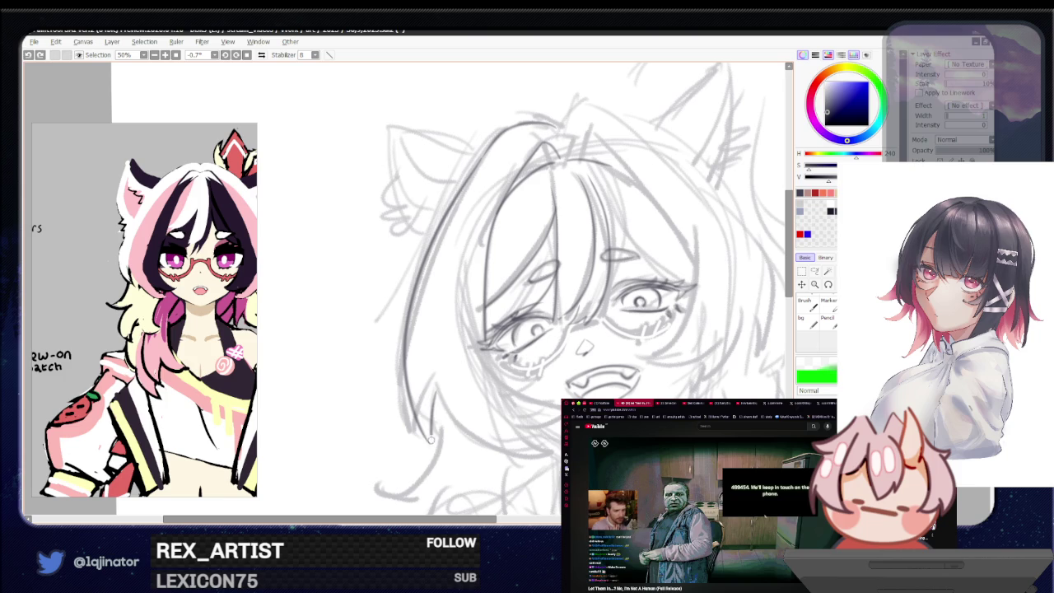
{"action": "left_click_drag", "start_coordinate": [464, 413], "coordinate": [414, 411]}
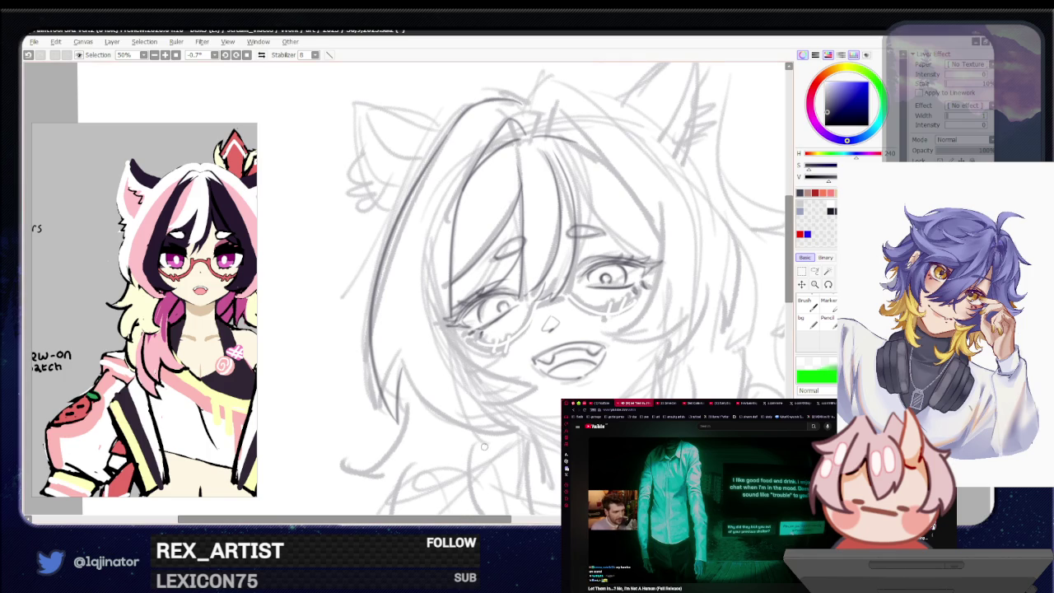
{"action": "left_click_drag", "start_coordinate": [464, 411], "coordinate": [426, 408]}
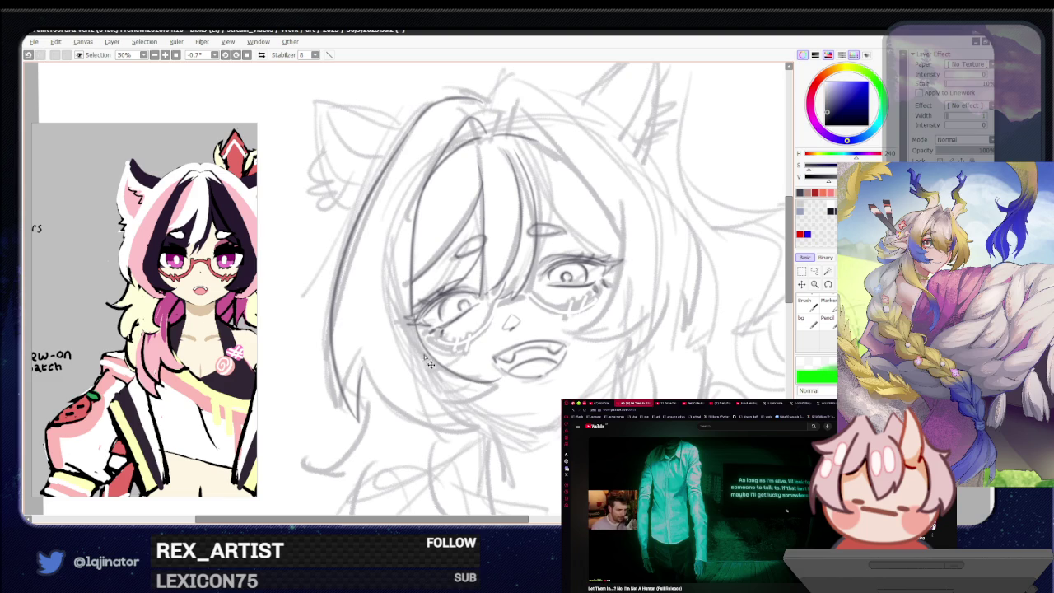
Step: Add small tear marks under the left lens and a strand from the glasses to the hairline
{"action": "left_click_drag", "start_coordinate": [442, 338], "coordinate": [455, 346]}
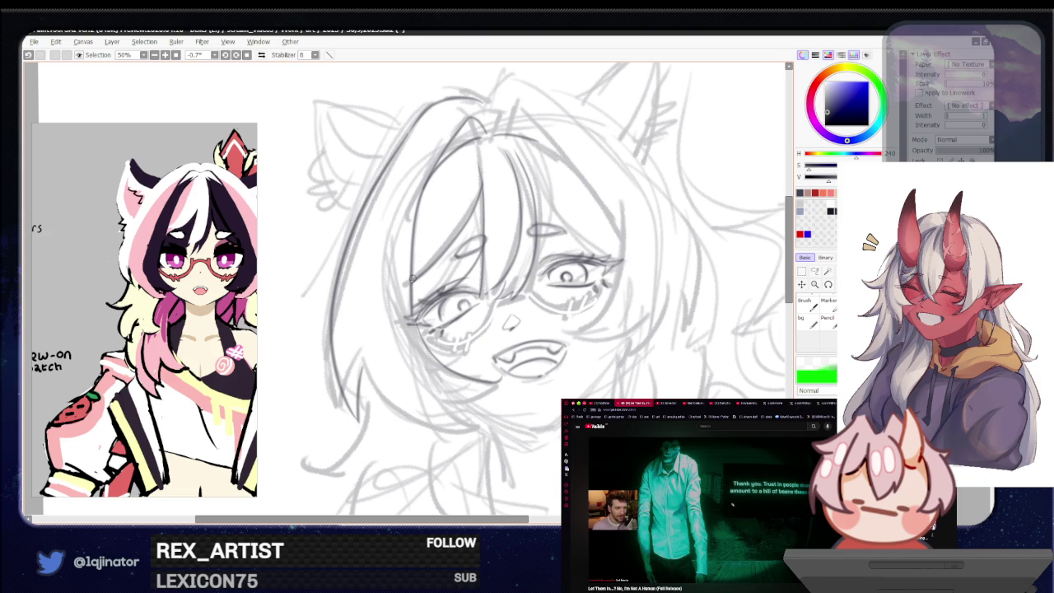
{"action": "left_click_drag", "start_coordinate": [418, 336], "coordinate": [467, 151]}
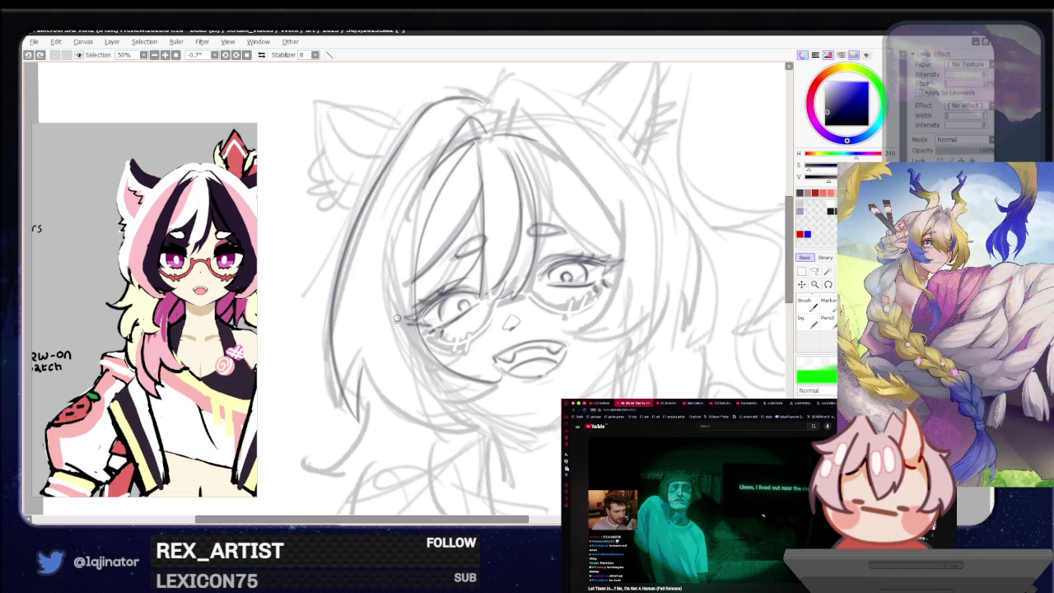
Step: Redraw the left outline of the face from the temple down to the chin
{"action": "left_click_drag", "start_coordinate": [424, 402], "coordinate": [393, 290]}
{"action": "key", "text": "ctrl+z"}
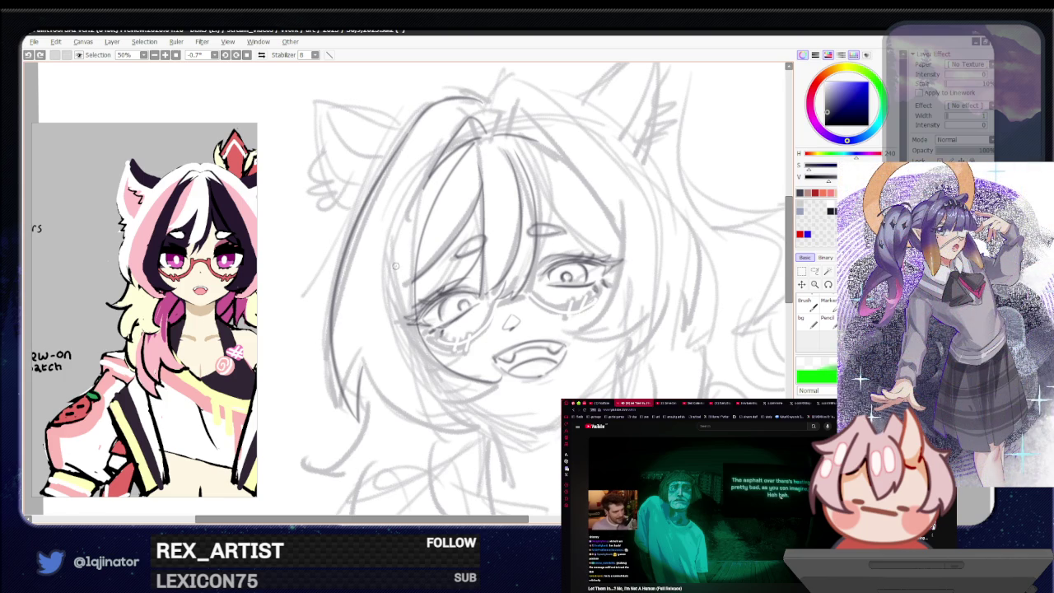
{"action": "left_click_drag", "start_coordinate": [404, 231], "coordinate": [423, 407]}
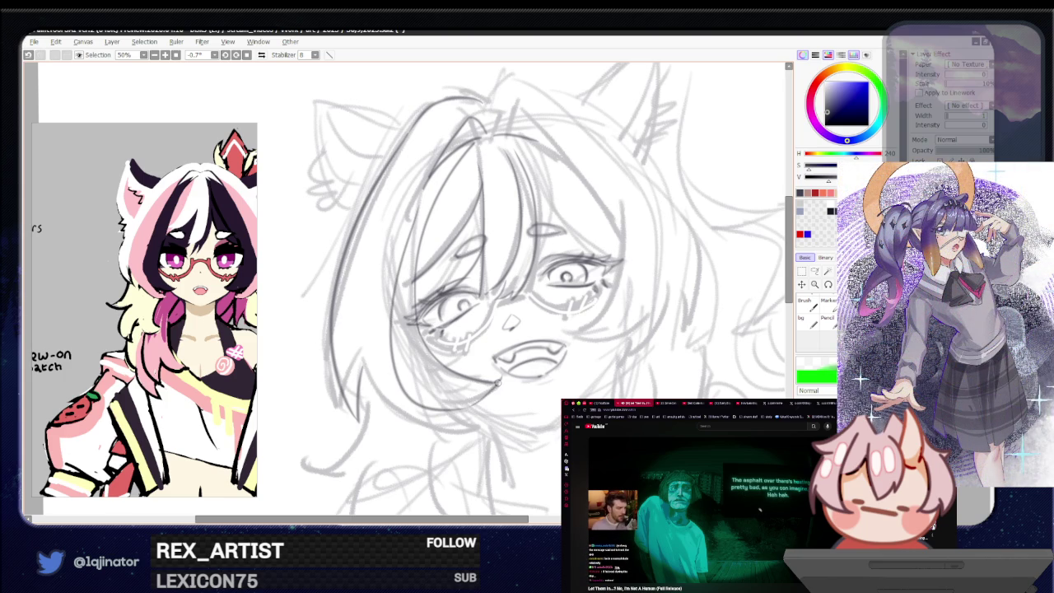
{"action": "key", "text": "ctrl+z"}
{"action": "left_click_drag", "start_coordinate": [412, 218], "coordinate": [442, 401]}
{"action": "key", "text": "ctrl+z"}
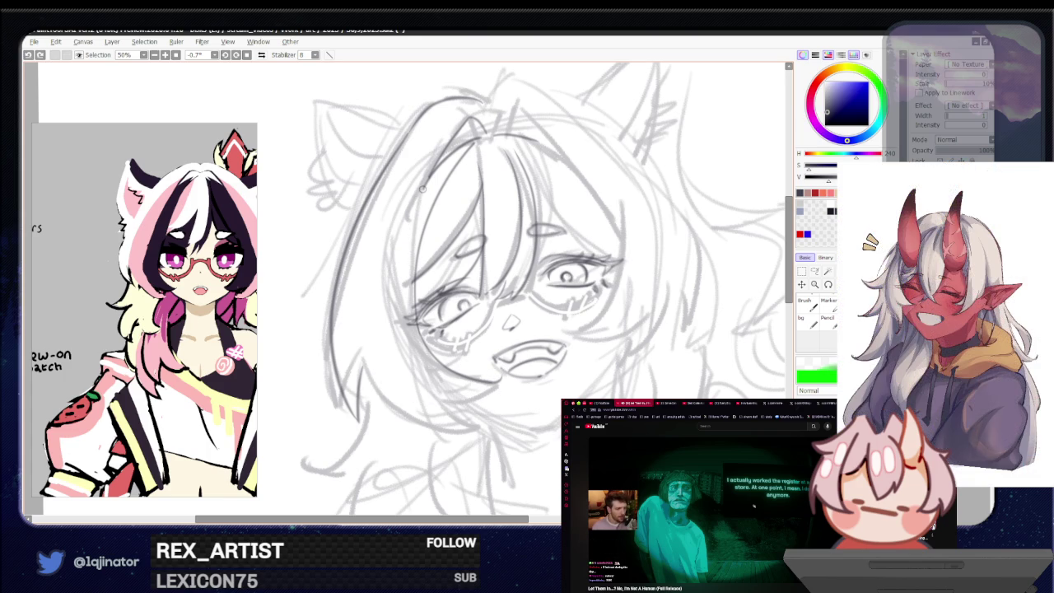
{"action": "left_click_drag", "start_coordinate": [424, 187], "coordinate": [502, 377]}
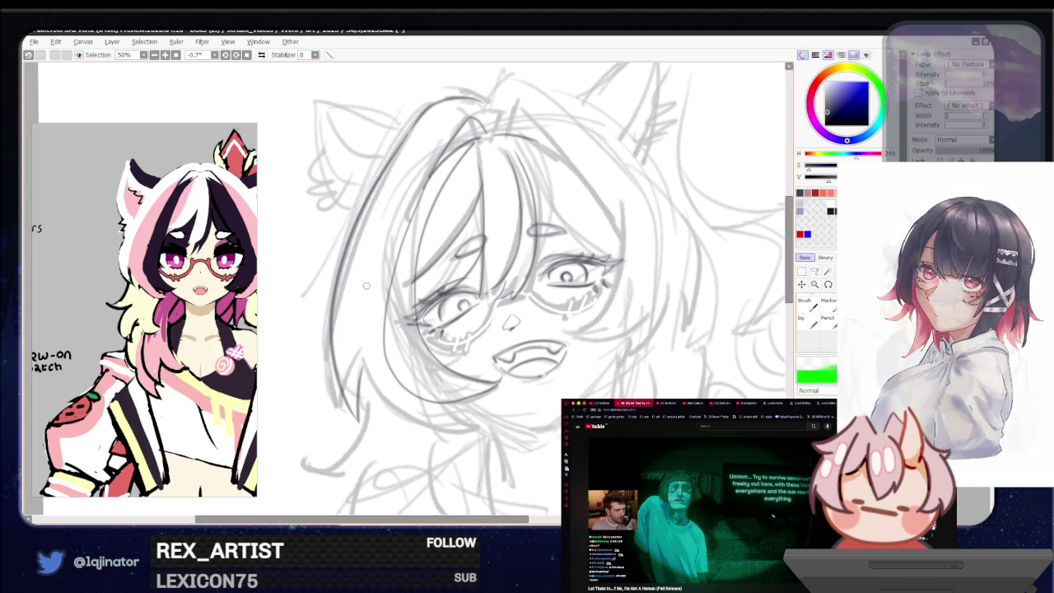
Step: Draw a long hair strand falling down the left side of the head
{"action": "left_click_drag", "start_coordinate": [450, 138], "coordinate": [395, 439]}
{"action": "key", "text": "ctrl+z"}
{"action": "left_click_drag", "start_coordinate": [463, 123], "coordinate": [390, 424]}
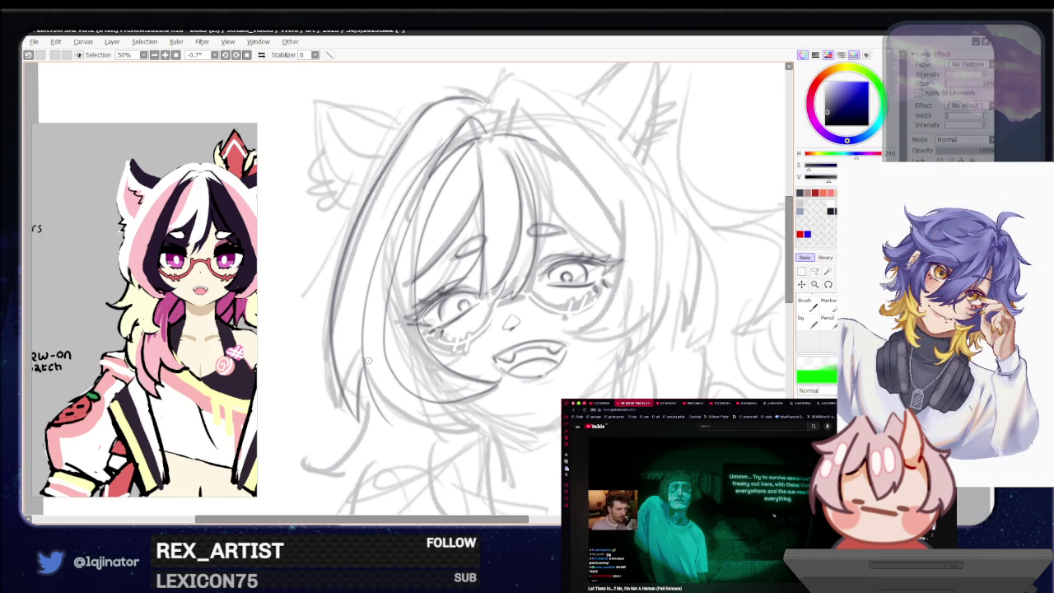
{"action": "key", "text": "ctrl+z"}
{"action": "left_click_drag", "start_coordinate": [464, 121], "coordinate": [391, 416]}
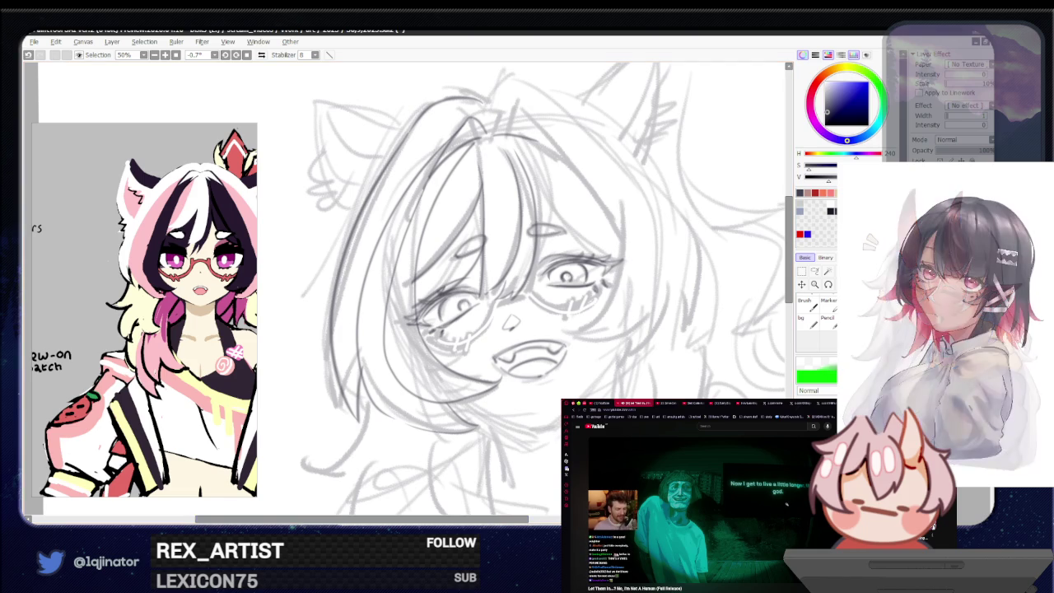
{"action": "left_click_drag", "start_coordinate": [630, 350], "coordinate": [547, 377]}
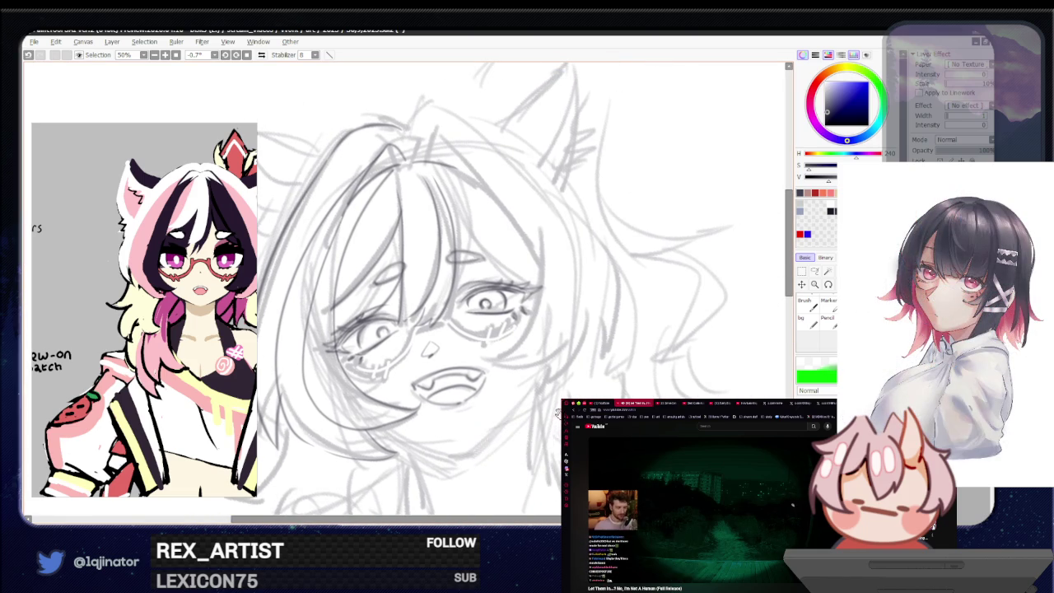
Step: Pan to show the ears and top of the head, and reveal more of the reference character
{"action": "left_click_drag", "start_coordinate": [411, 147], "coordinate": [453, 274]}
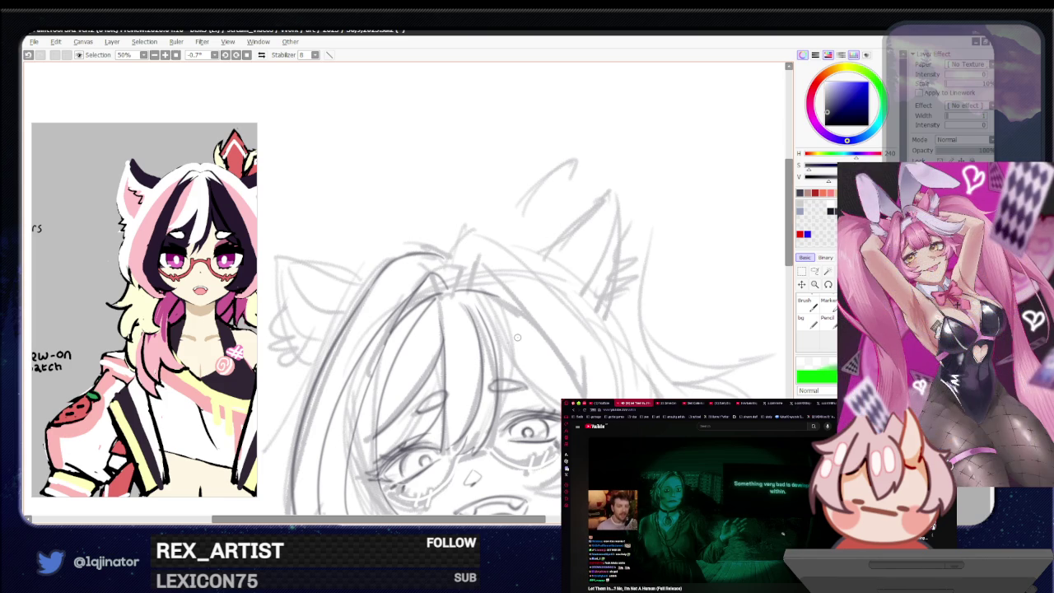
{"action": "left_click_drag", "start_coordinate": [492, 363], "coordinate": [469, 317]}
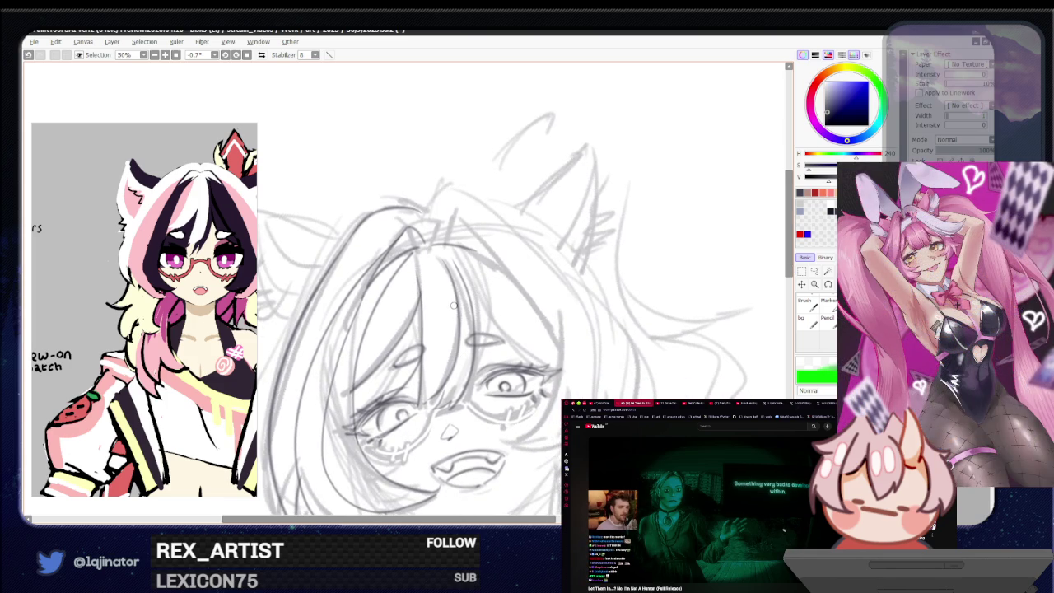
{"action": "left_click_drag", "start_coordinate": [192, 395], "coordinate": [126, 401]}
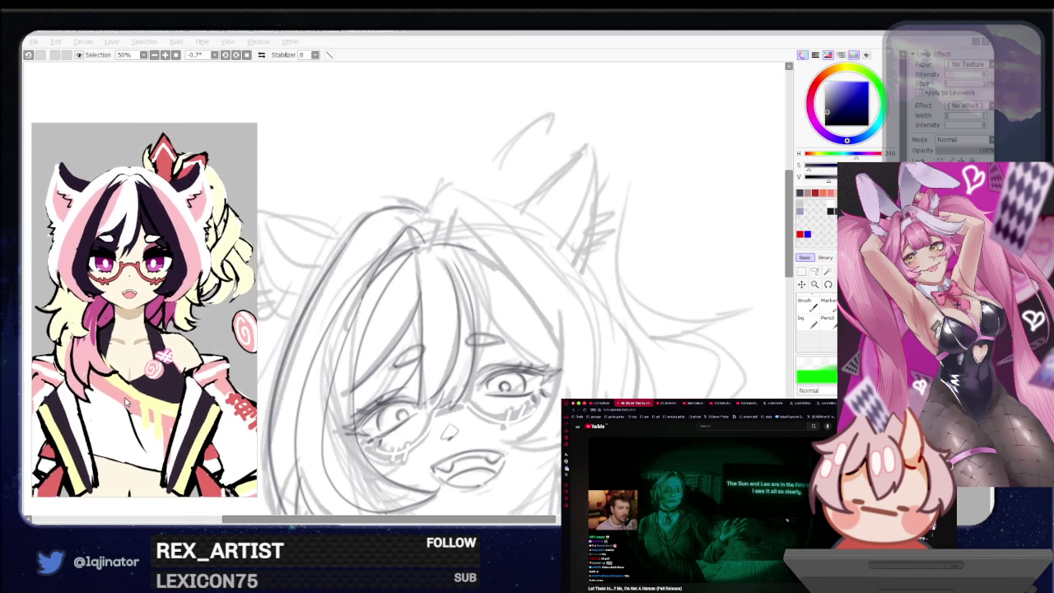
{"action": "left_click", "coordinate": [507, 479]}
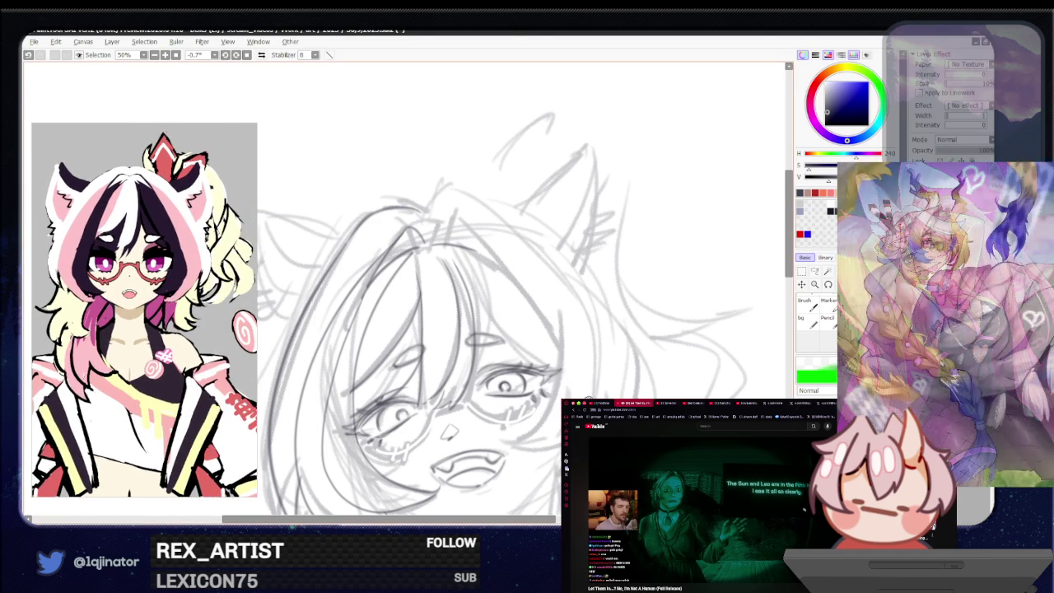
Step: Tilt the canvas and draw a clean line down the right side of the face
{"action": "left_click_drag", "start_coordinate": [591, 397], "coordinate": [464, 311]}
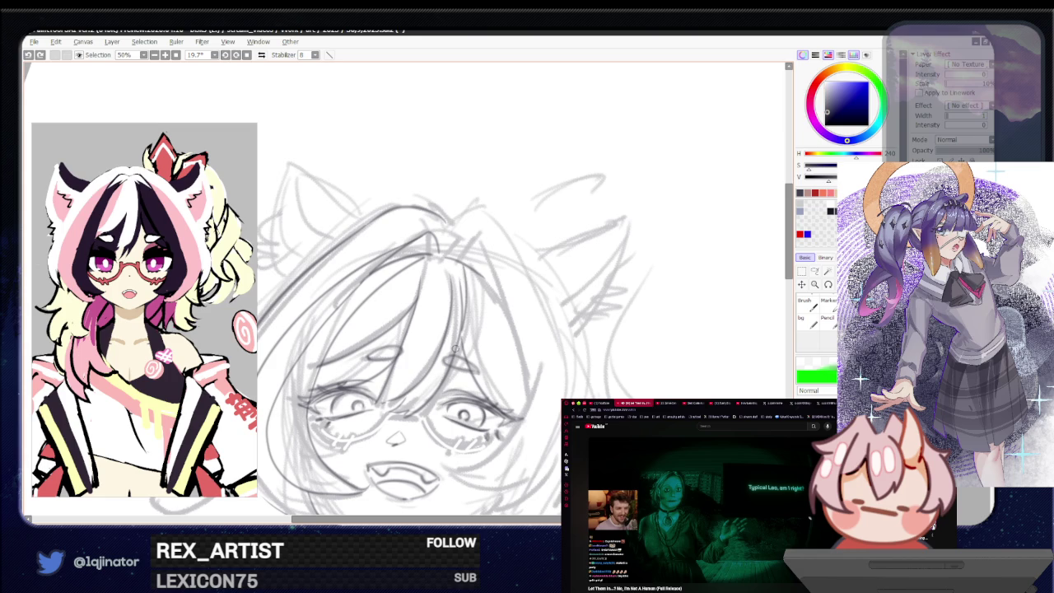
{"action": "left_click_drag", "start_coordinate": [466, 283], "coordinate": [461, 317]}
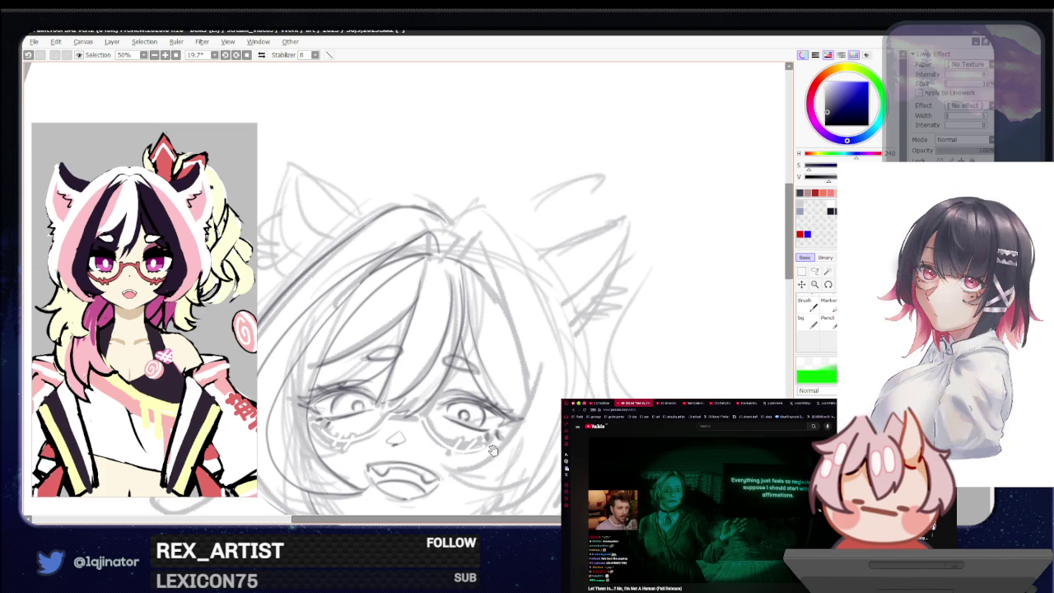
{"action": "key", "text": "ctrl+z"}
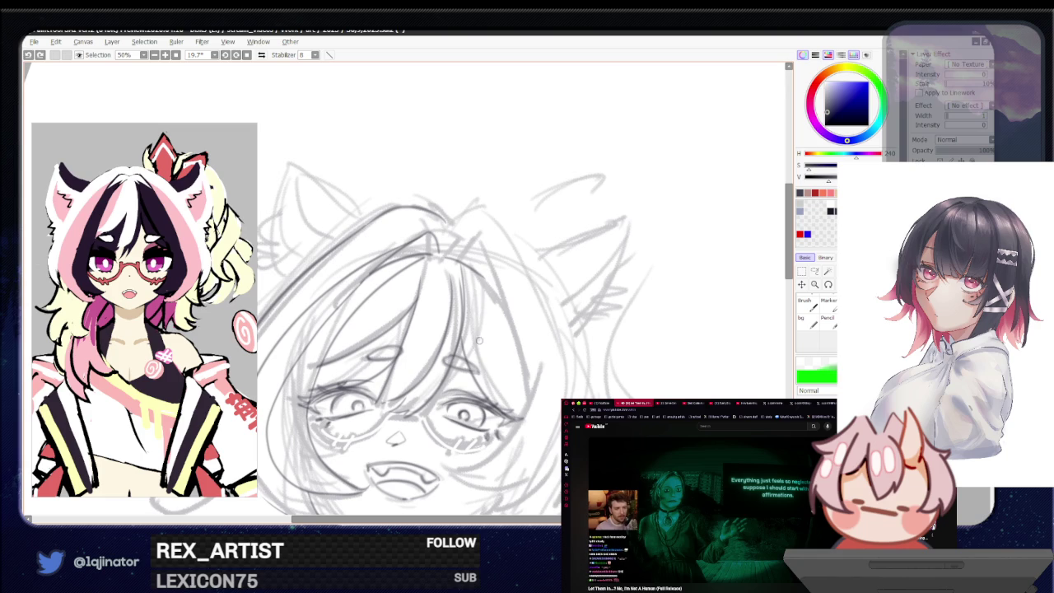
{"action": "left_click_drag", "start_coordinate": [471, 273], "coordinate": [505, 443]}
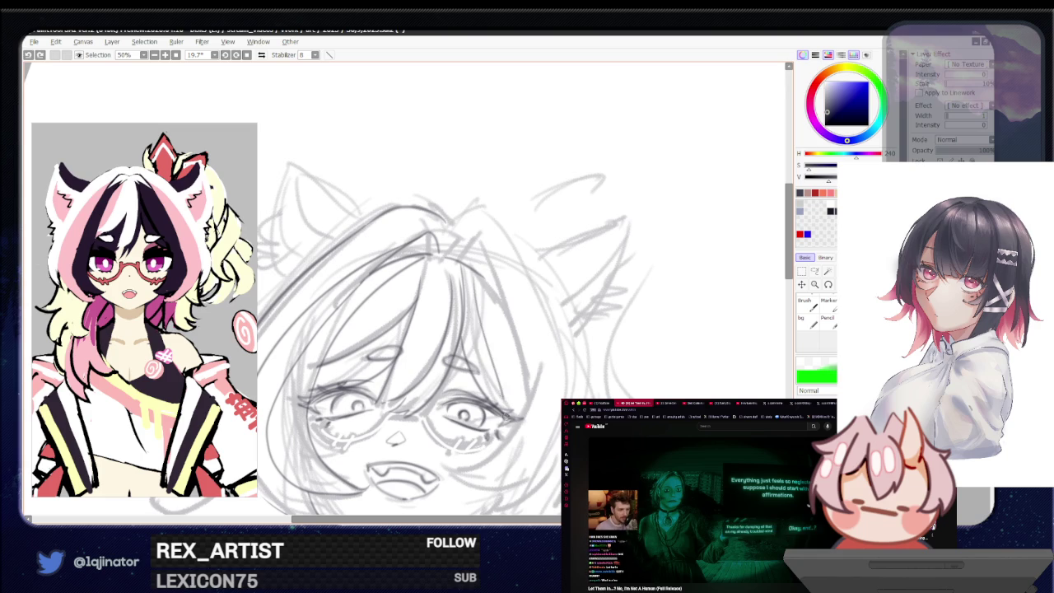
{"action": "left_click_drag", "start_coordinate": [494, 330], "coordinate": [518, 436]}
{"action": "key", "text": "ctrl+z"}
{"action": "left_click_drag", "start_coordinate": [481, 310], "coordinate": [510, 444]}
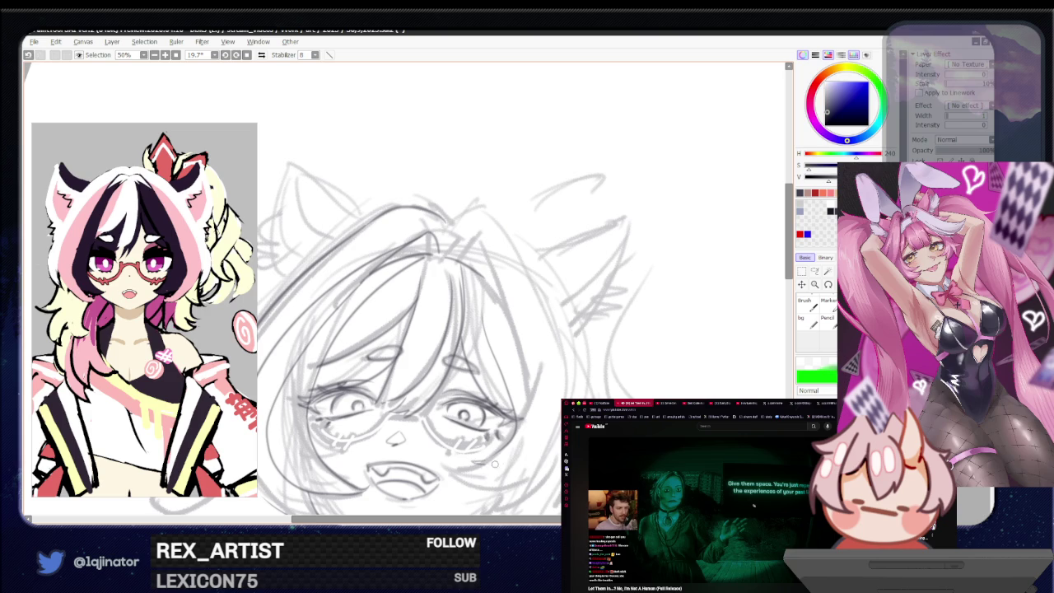
Step: Reposition the view and mirror it horizontally to check the proportions
{"action": "scroll", "coordinate": [484, 471], "scroll_direction": "down", "scroll_amount": 2}
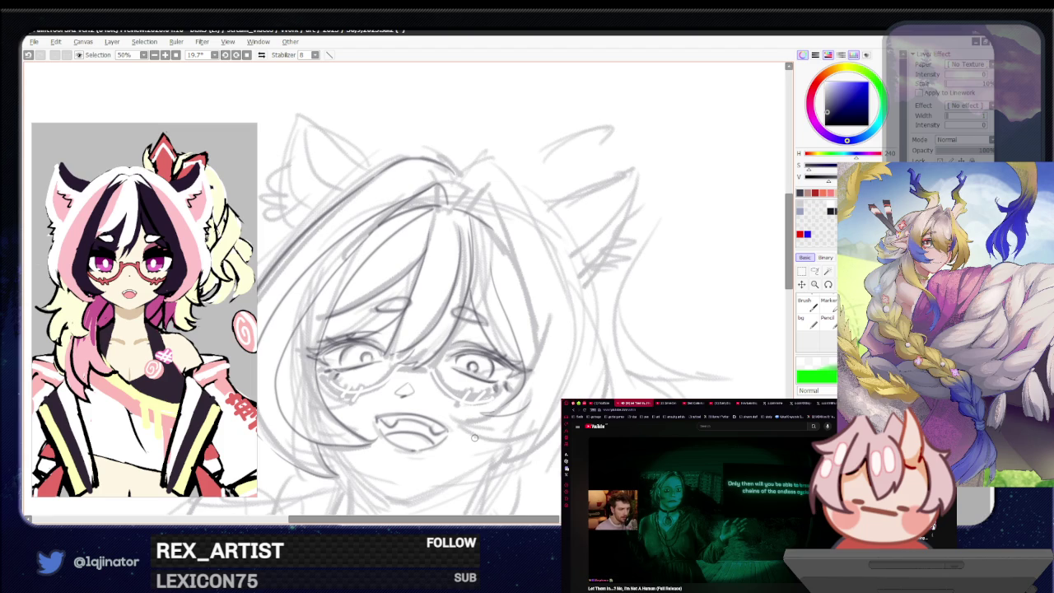
{"action": "left_click_drag", "start_coordinate": [506, 445], "coordinate": [489, 393]}
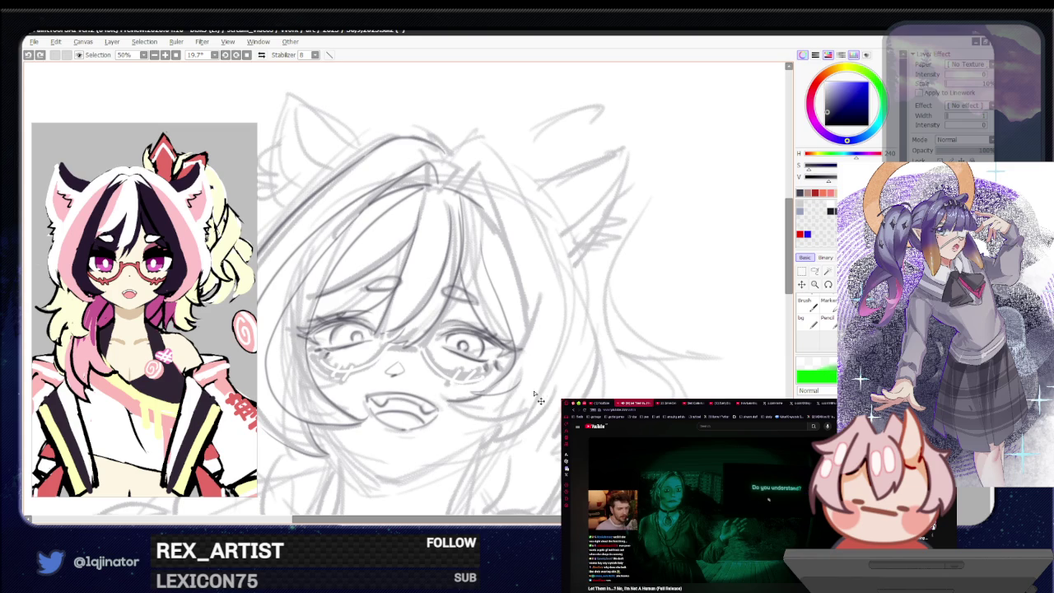
{"action": "key", "text": "h"}
{"action": "left_click_drag", "start_coordinate": [397, 400], "coordinate": [456, 205]}
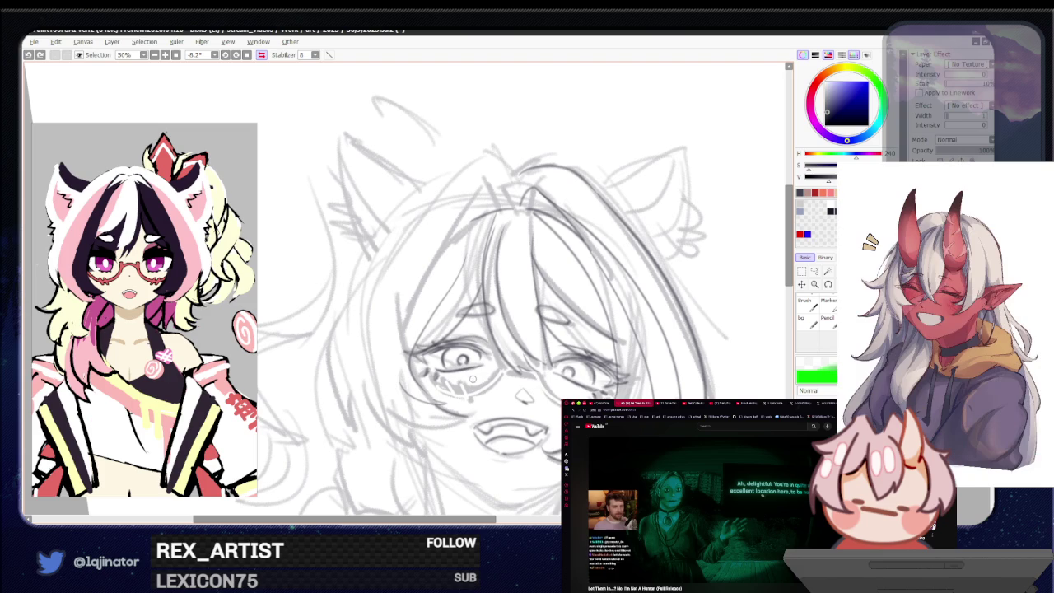
Step: Unmirror the view, then redraw and darken the right cheek and jaw contour
{"action": "key", "text": "h"}
{"action": "left_click_drag", "start_coordinate": [451, 385], "coordinate": [503, 332]}
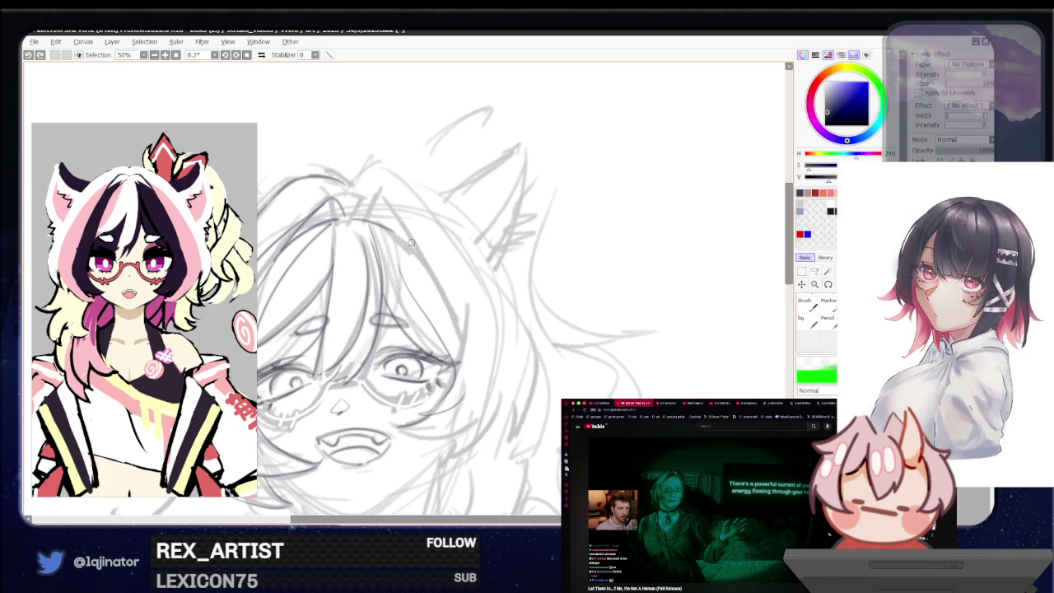
{"action": "mouse_move", "coordinate": [401, 238]}
{"action": "left_mouse_down"}
{"action": "mouse_move", "coordinate": [455, 317]}
{"action": "mouse_move", "coordinate": [462, 395]}
{"action": "left_mouse_up"}
{"action": "key", "text": "ctrl+z"}
{"action": "left_click_drag", "start_coordinate": [402, 239], "coordinate": [469, 402]}
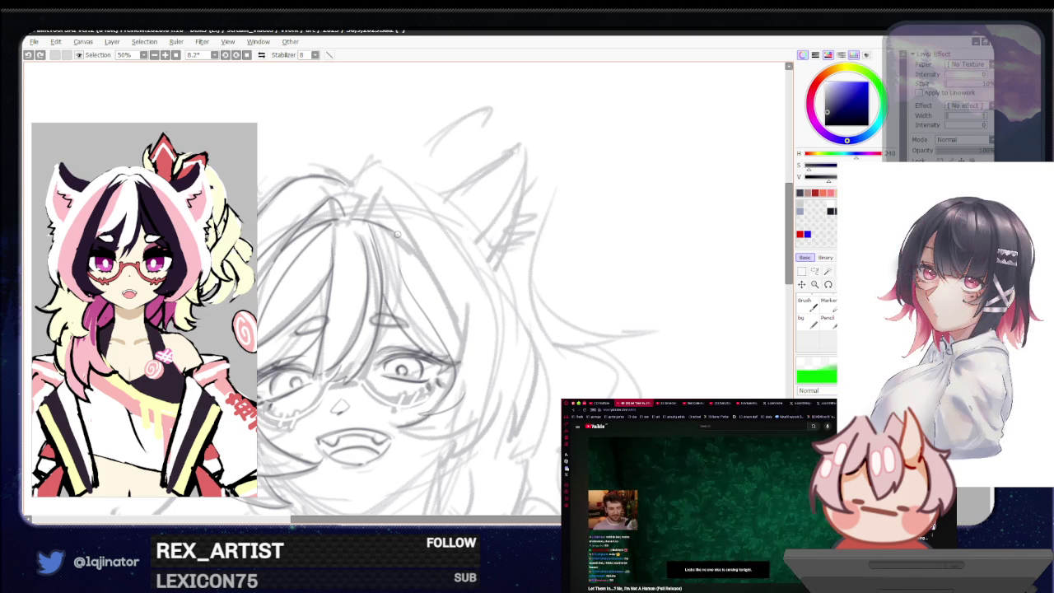
{"action": "mouse_move", "coordinate": [467, 370]}
{"action": "left_mouse_down"}
{"action": "mouse_move", "coordinate": [434, 419]}
{"action": "mouse_move", "coordinate": [412, 373]}
{"action": "left_mouse_up"}
Step: Flip and rotate the view back and forth to check symmetry, ending unmirrored
{"action": "key", "text": "h"}
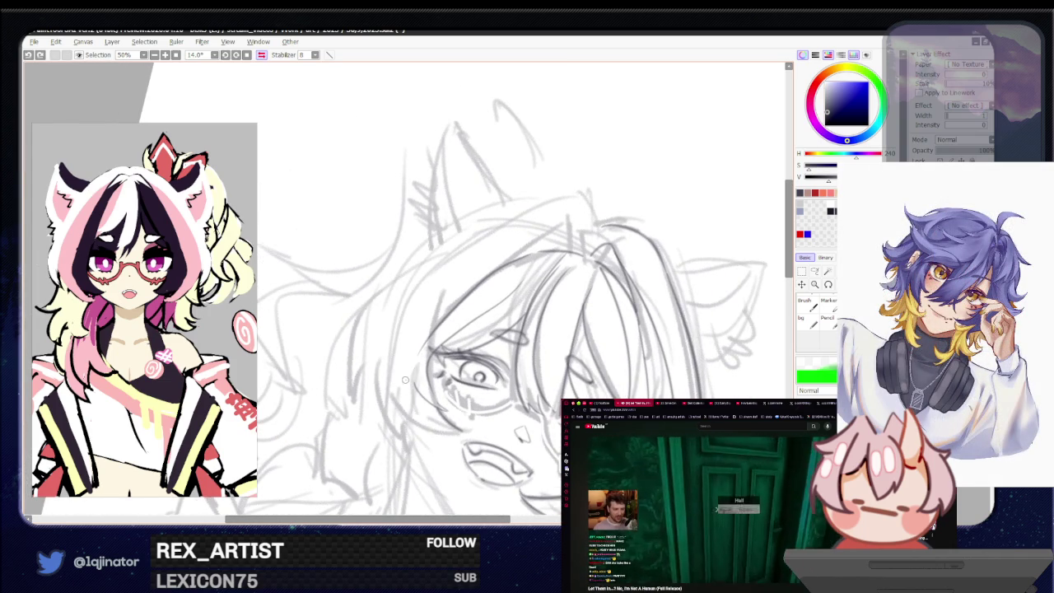
{"action": "left_click_drag", "start_coordinate": [415, 419], "coordinate": [534, 368]}
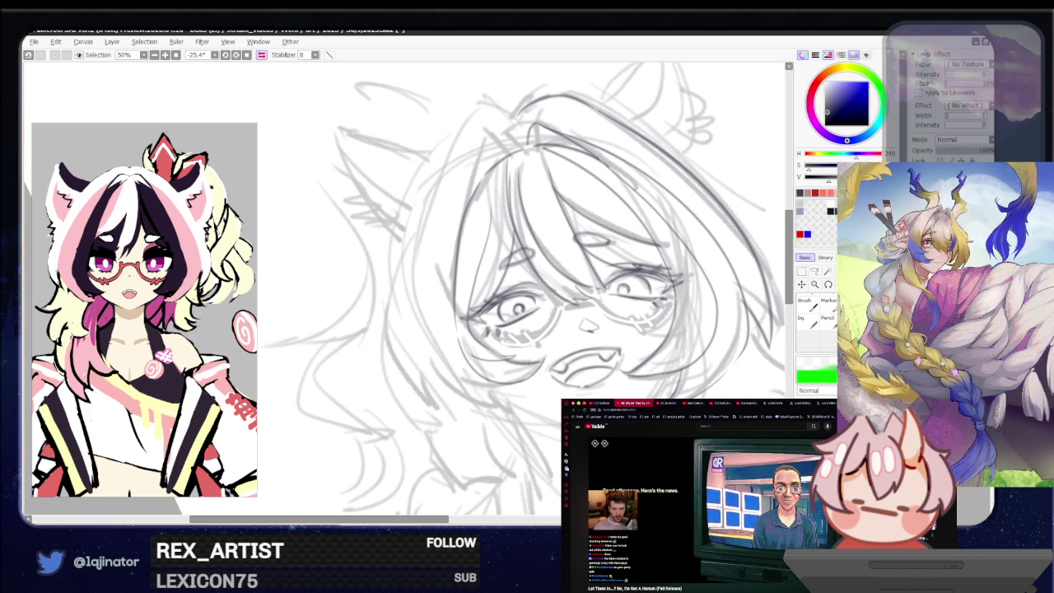
{"action": "key", "text": "h"}
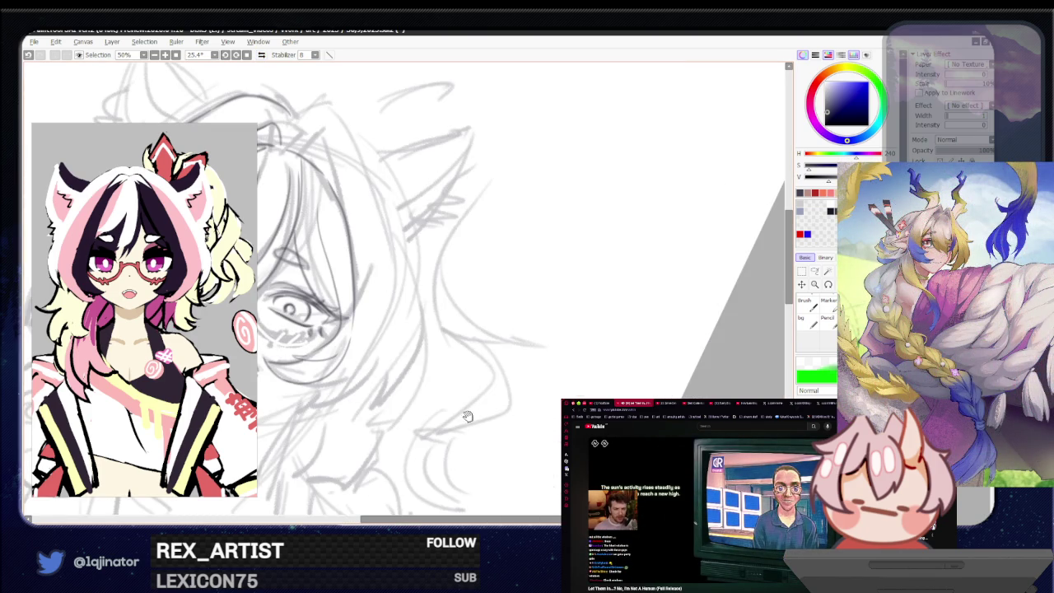
{"action": "left_click_drag", "start_coordinate": [494, 387], "coordinate": [515, 404]}
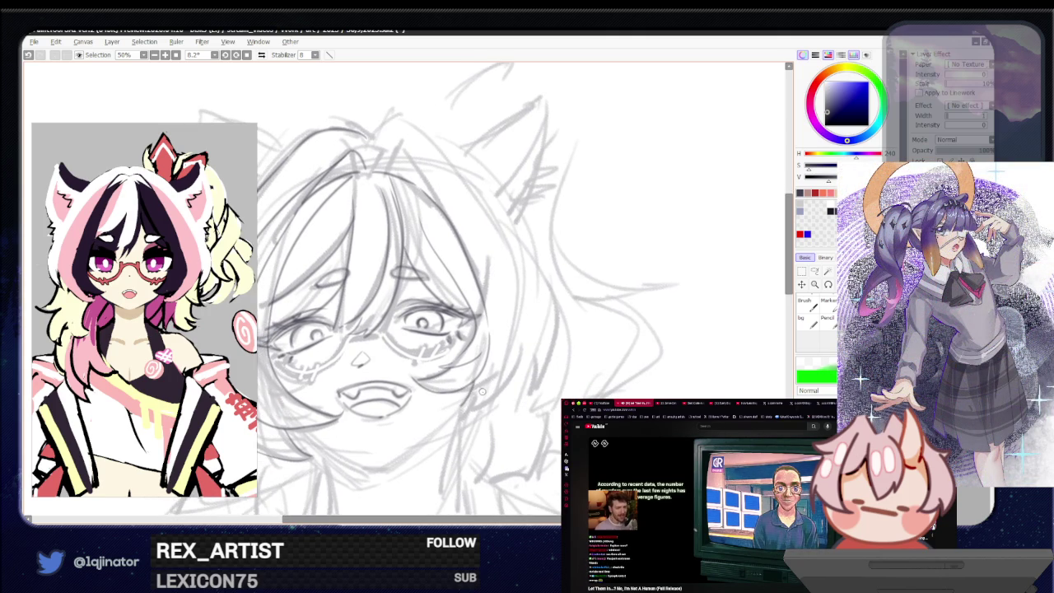
{"action": "key", "text": "h"}
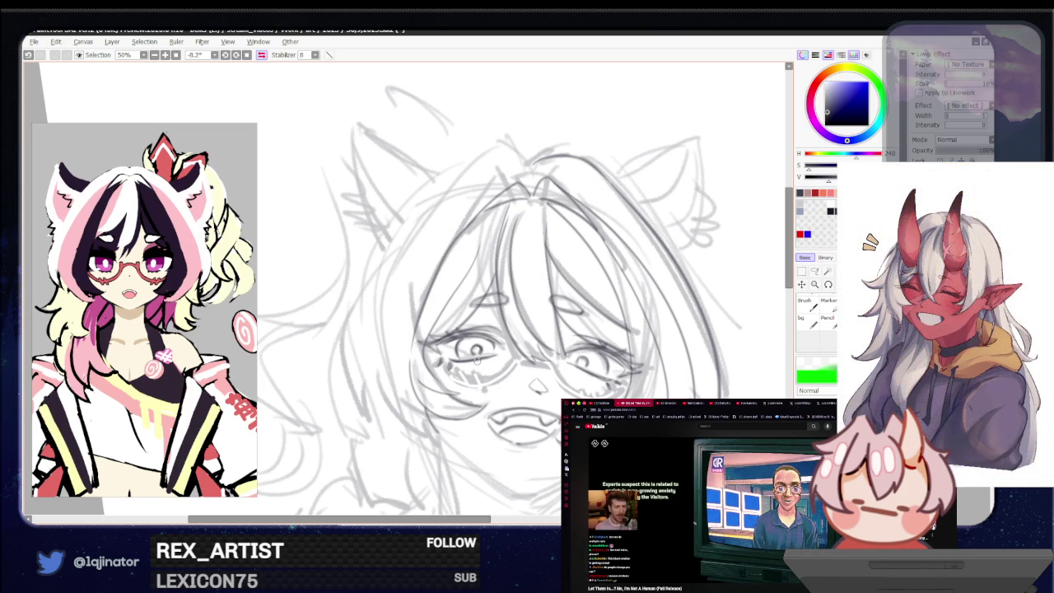
{"action": "key", "text": "h"}
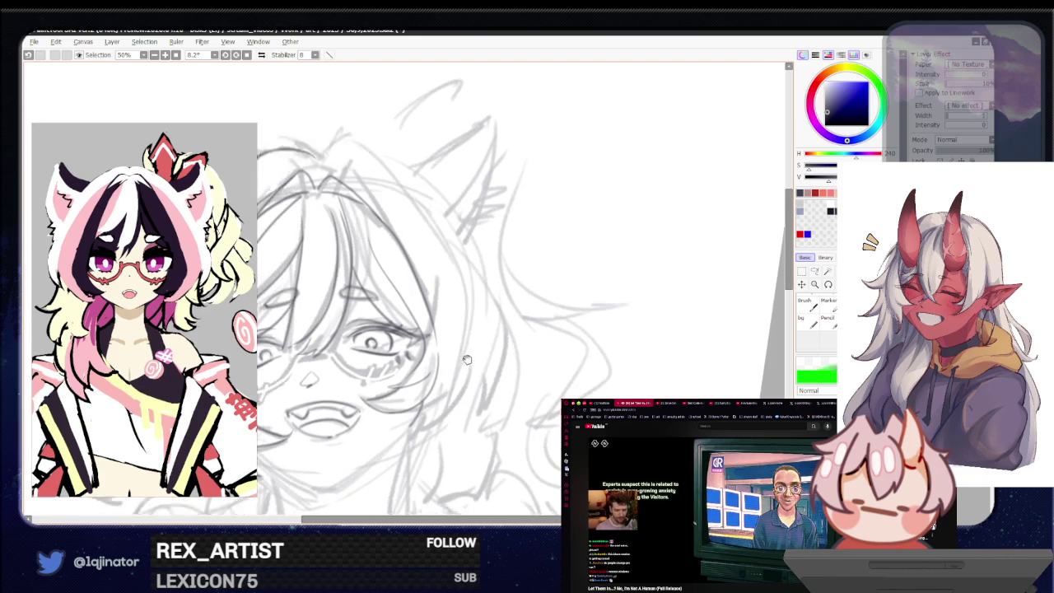
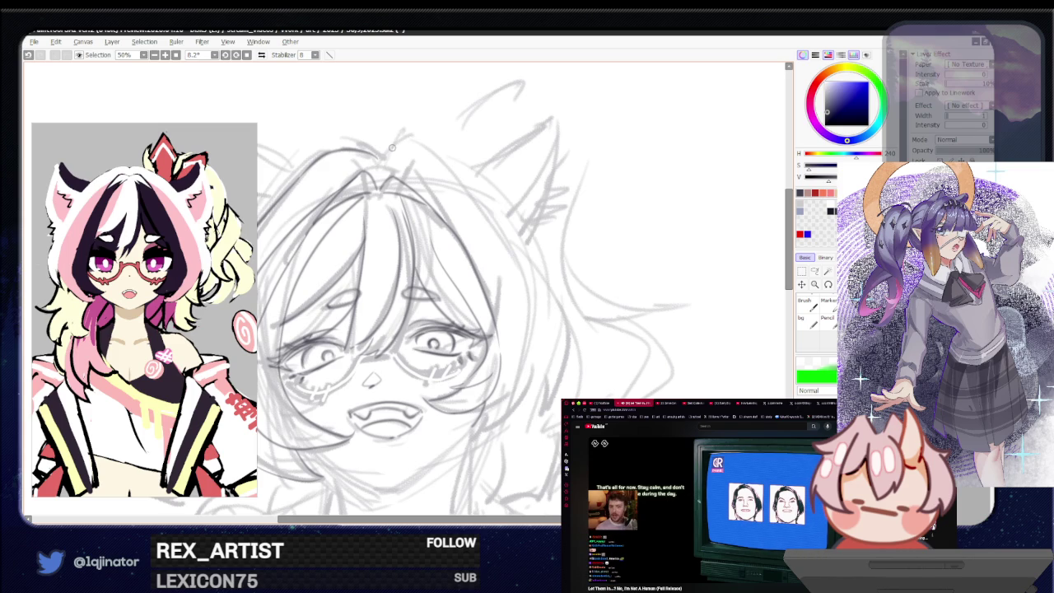
Step: Redraw the curve along the top of the head, retrying it once and adding a short tip stroke
{"action": "left_click_drag", "start_coordinate": [389, 149], "coordinate": [433, 142]}
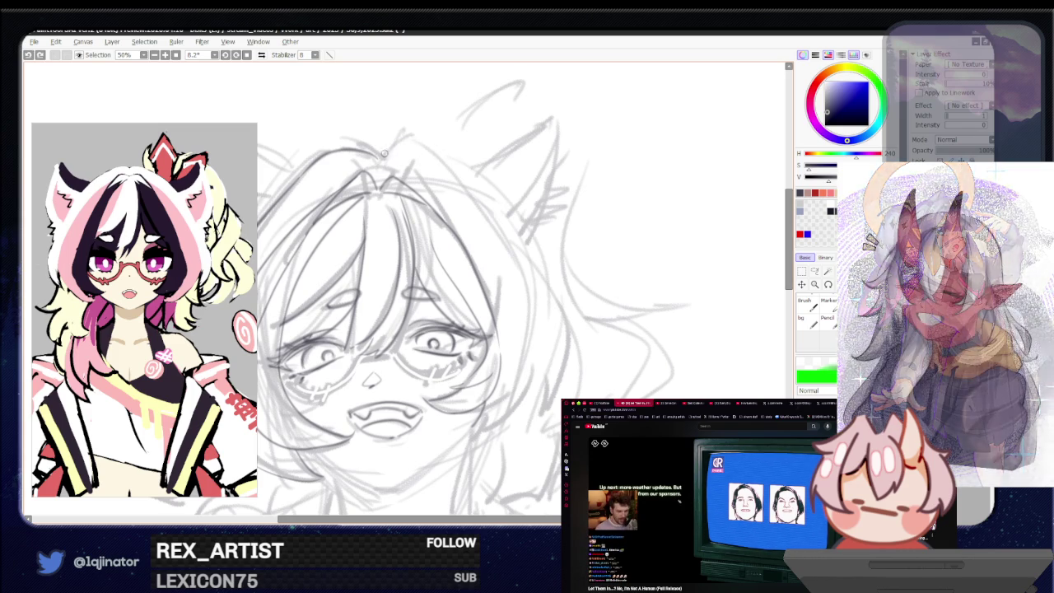
{"action": "key", "text": "ctrl+z"}
{"action": "left_click_drag", "start_coordinate": [383, 157], "coordinate": [478, 181]}
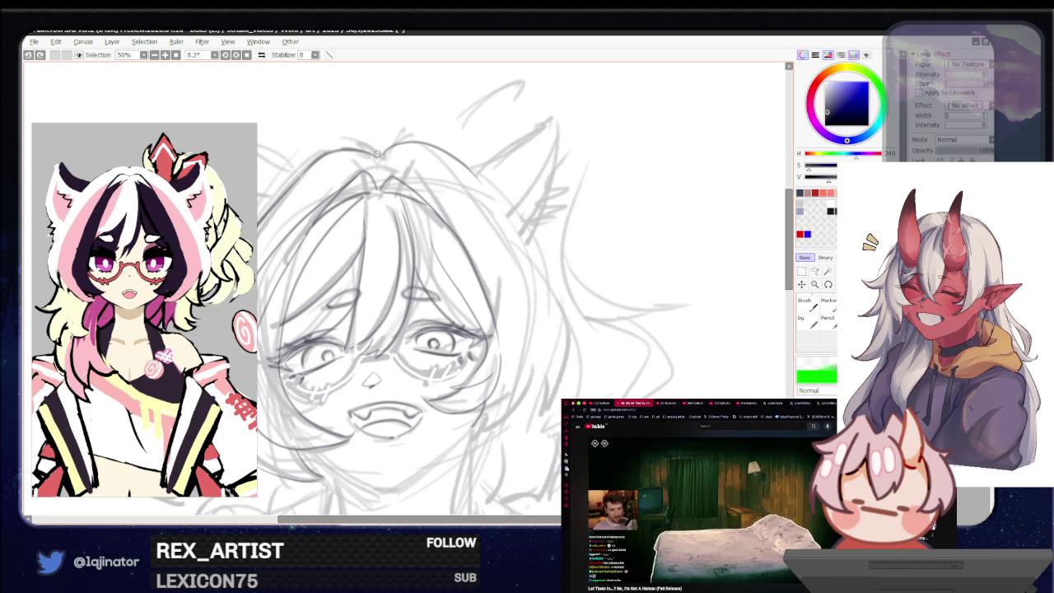
{"action": "left_click_drag", "start_coordinate": [376, 155], "coordinate": [385, 152]}
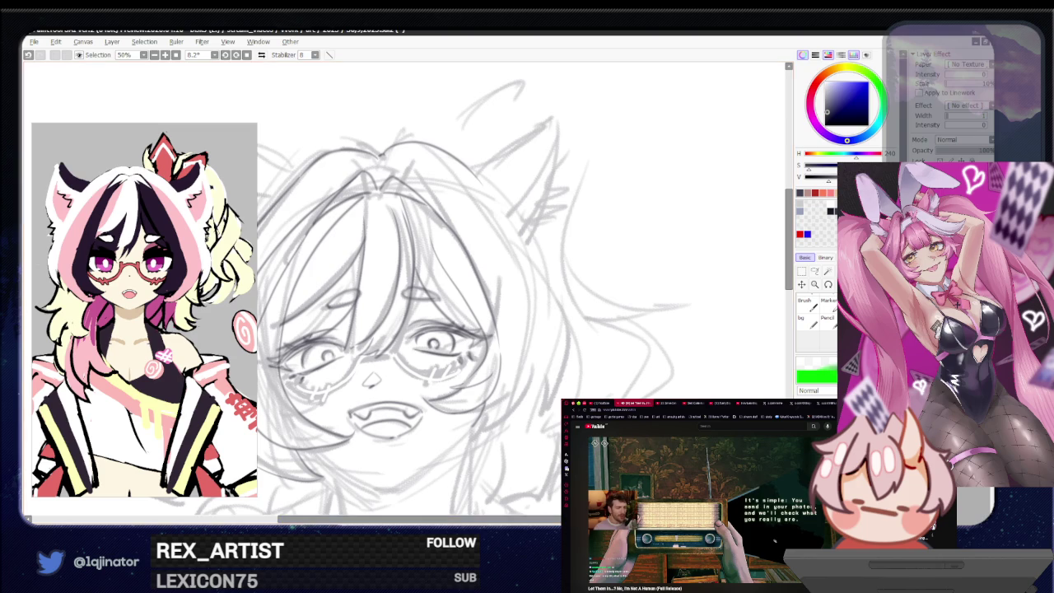
Step: Mirror the canvas to check proportions, then draw a long hair strand down the right side
{"action": "key", "text": "h"}
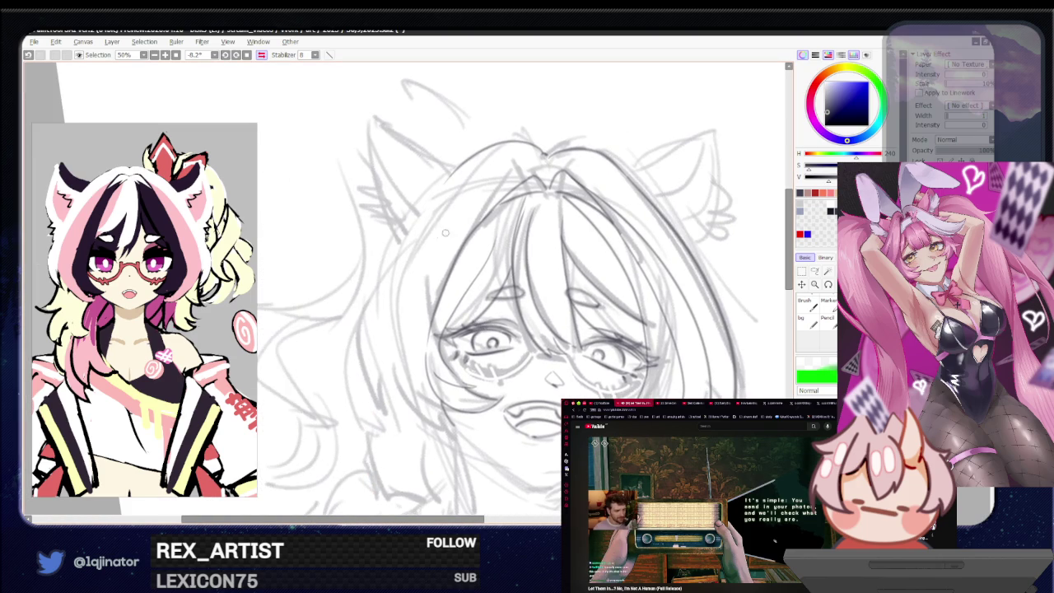
{"action": "key", "text": "h"}
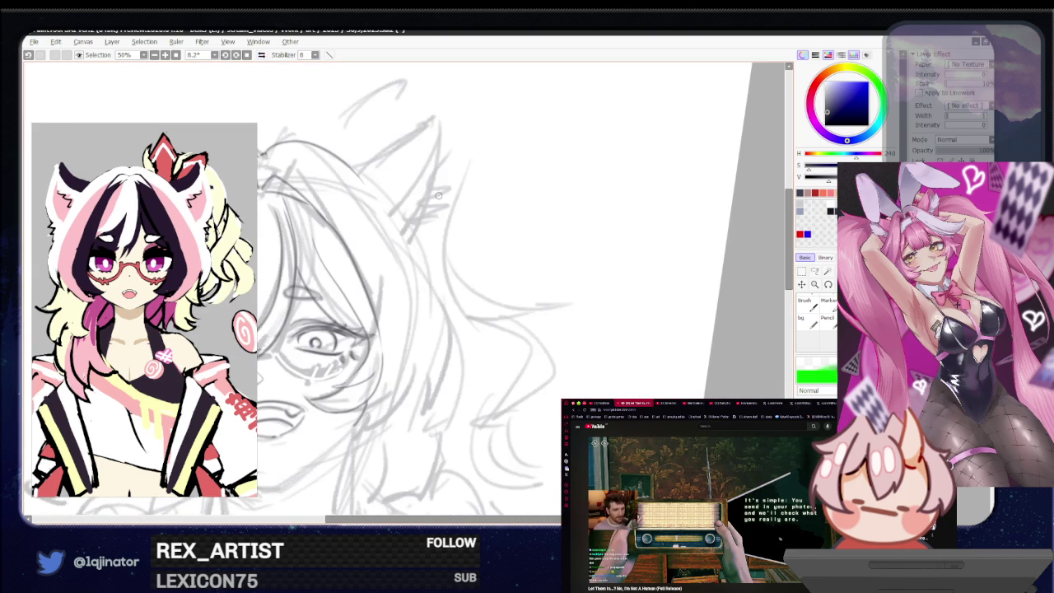
{"action": "left_click_drag", "start_coordinate": [428, 220], "coordinate": [473, 268]}
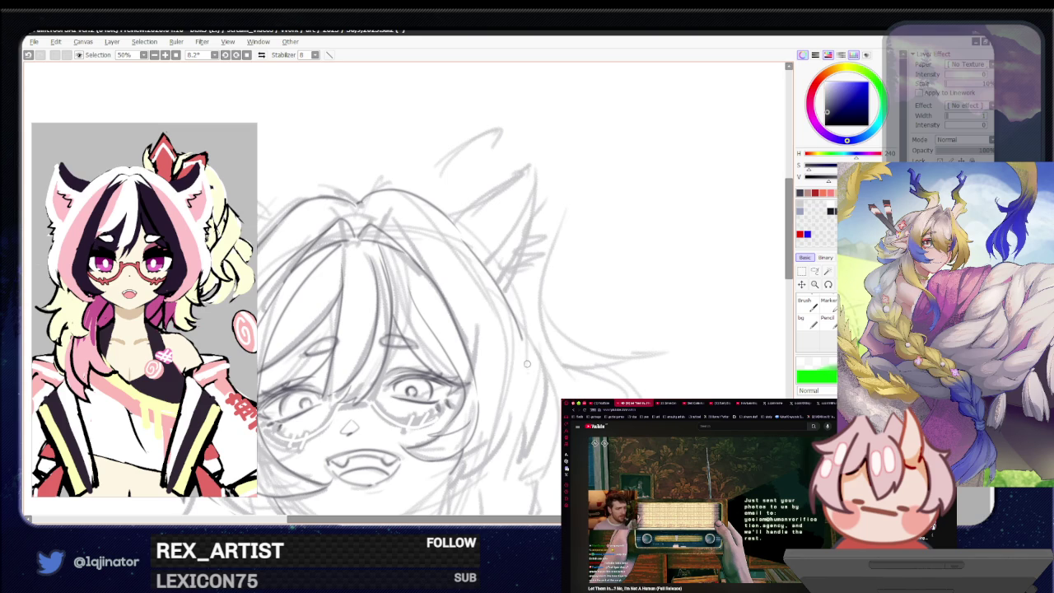
{"action": "mouse_move", "coordinate": [484, 254]}
{"action": "left_mouse_down"}
{"action": "mouse_move", "coordinate": [531, 461]}
{"action": "mouse_move", "coordinate": [527, 409]}
{"action": "left_mouse_up"}
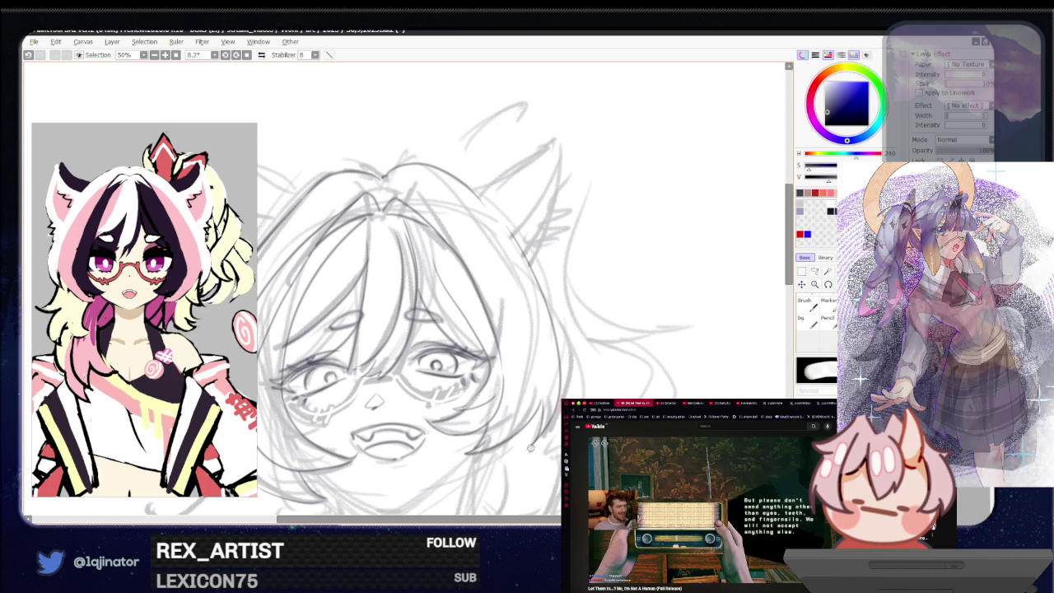
Step: Bring the left ear into view and sketch its tip
{"action": "scroll", "coordinate": [505, 382], "scroll_direction": "up", "scroll_amount": 3}
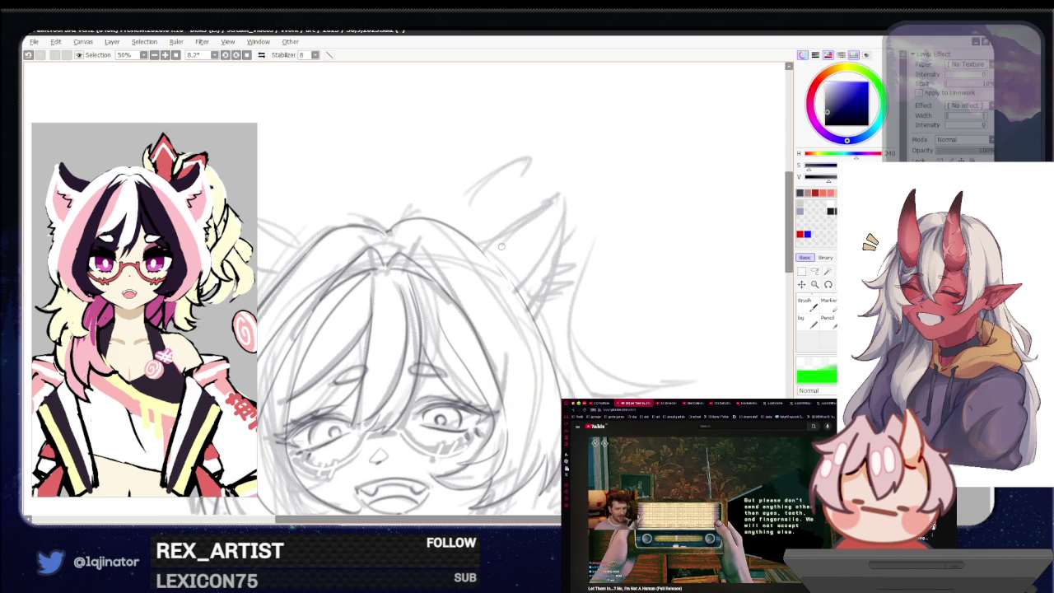
{"action": "left_click_drag", "start_coordinate": [499, 264], "coordinate": [536, 259]}
{"action": "left_click_drag", "start_coordinate": [318, 298], "coordinate": [396, 284]}
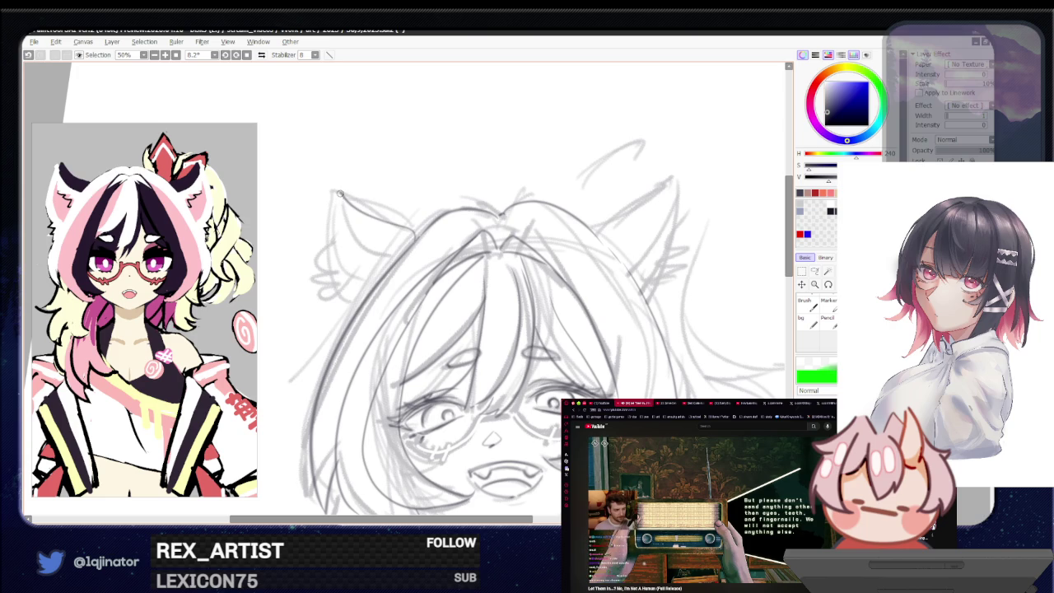
{"action": "left_click_drag", "start_coordinate": [331, 199], "coordinate": [334, 191]}
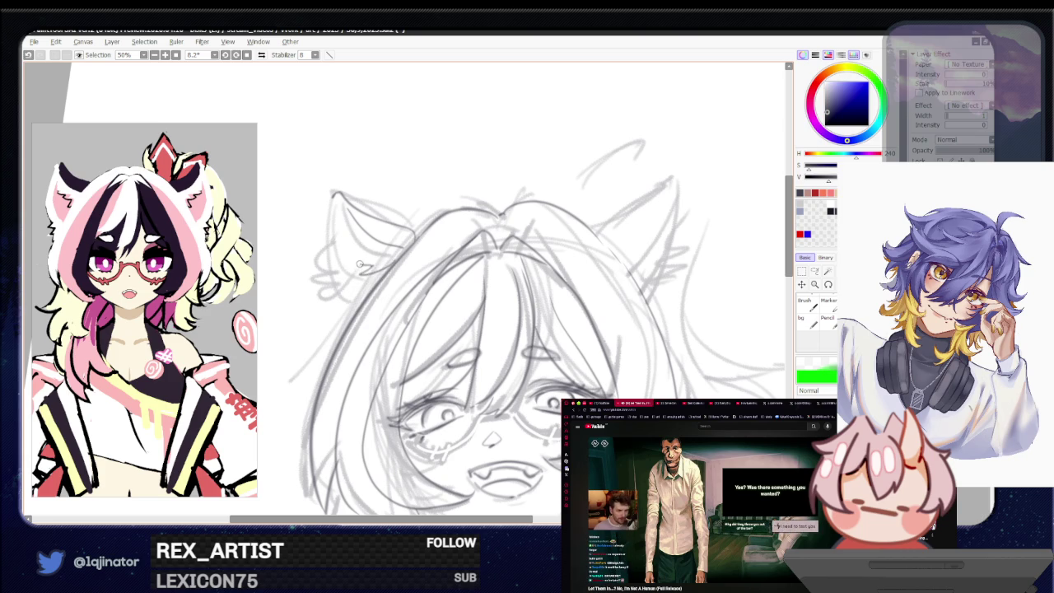
Step: Redraw the left edge of the left cat ear, undoing unwanted attempts
{"action": "left_click_drag", "start_coordinate": [364, 252], "coordinate": [349, 235]}
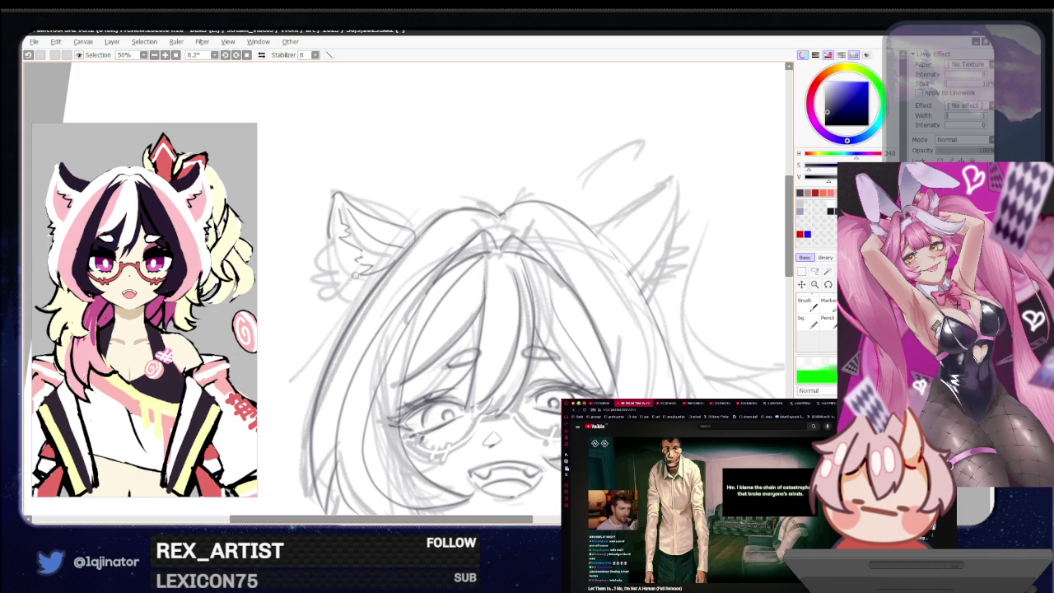
{"action": "key", "text": "ctrl+z"}
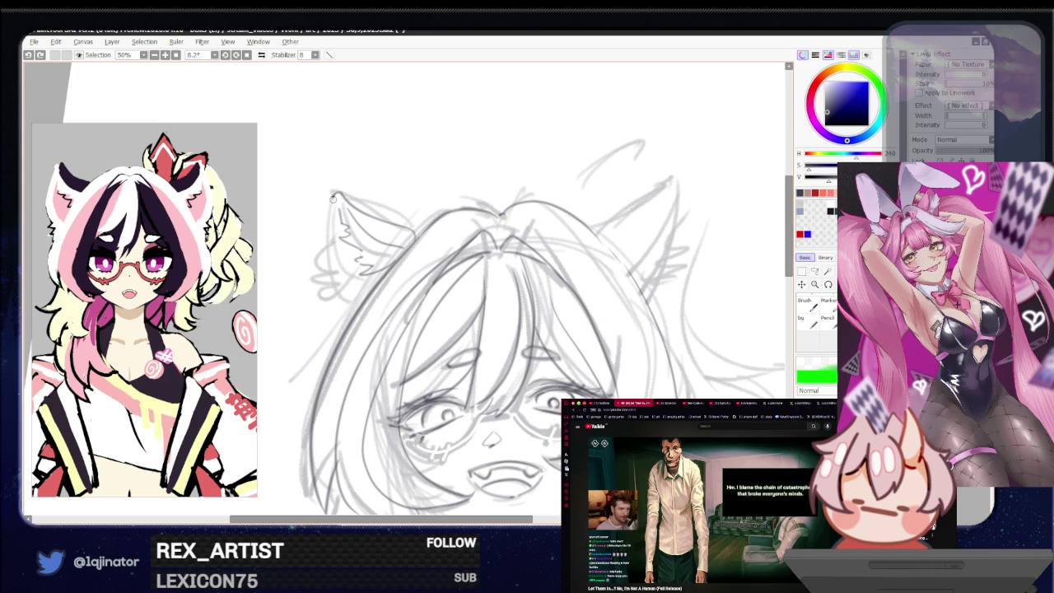
{"action": "left_click_drag", "start_coordinate": [333, 203], "coordinate": [336, 308]}
{"action": "key", "text": "ctrl+z"}
{"action": "left_click_drag", "start_coordinate": [331, 193], "coordinate": [340, 301]}
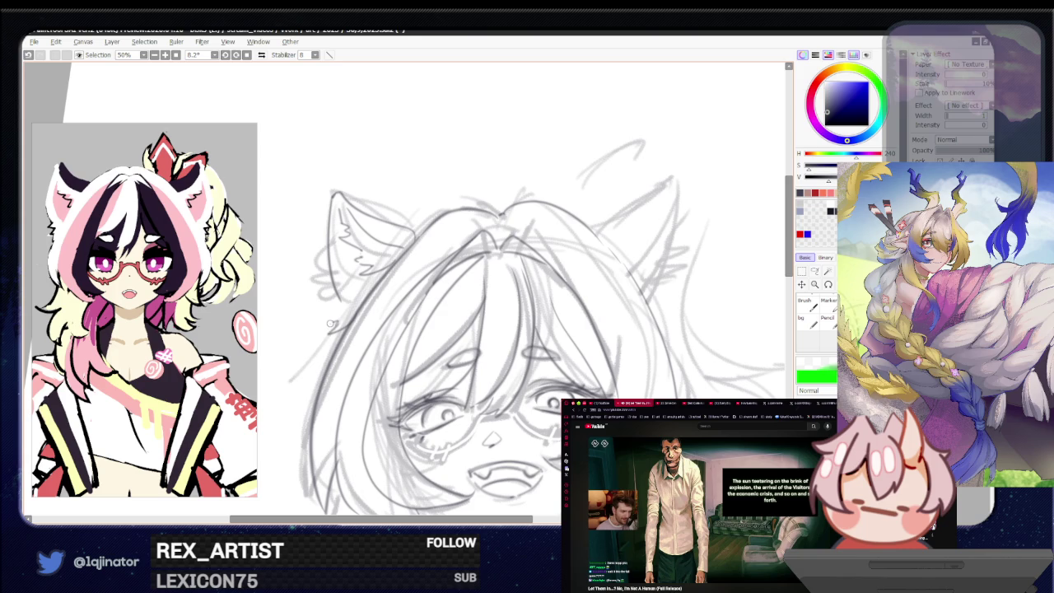
{"action": "key", "text": "ctrl+z"}
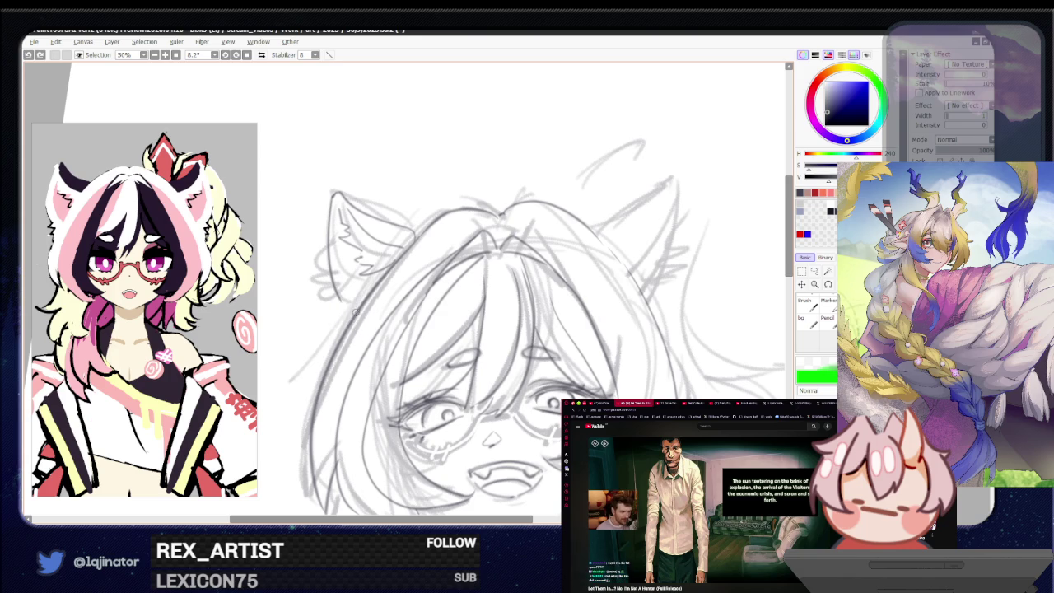
Step: Add fur strokes inside the left ear and retry its inner lines
{"action": "left_click_drag", "start_coordinate": [330, 306], "coordinate": [345, 295]}
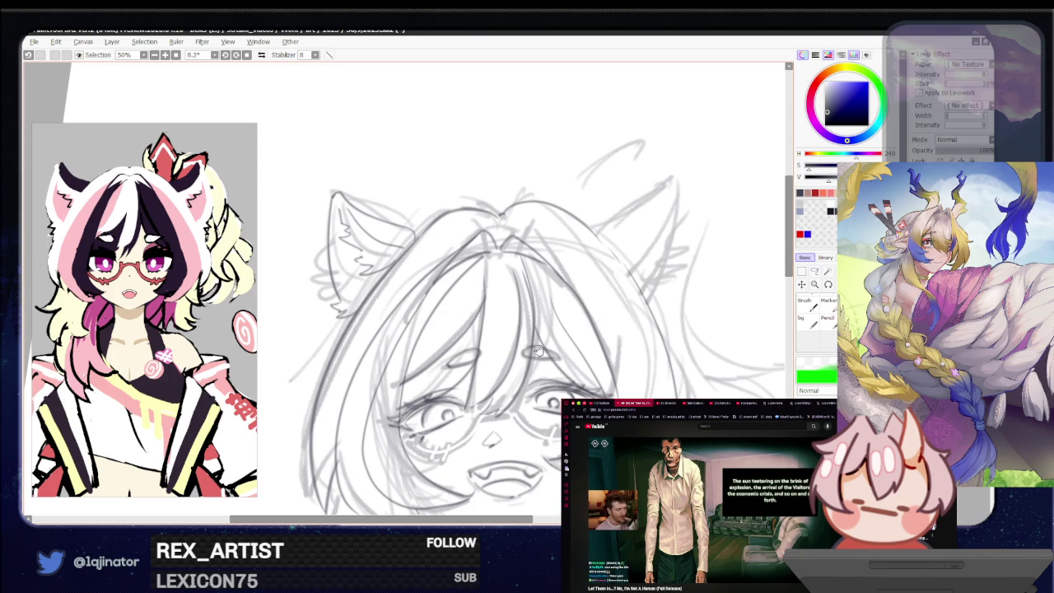
{"action": "left_click_drag", "start_coordinate": [492, 318], "coordinate": [477, 341]}
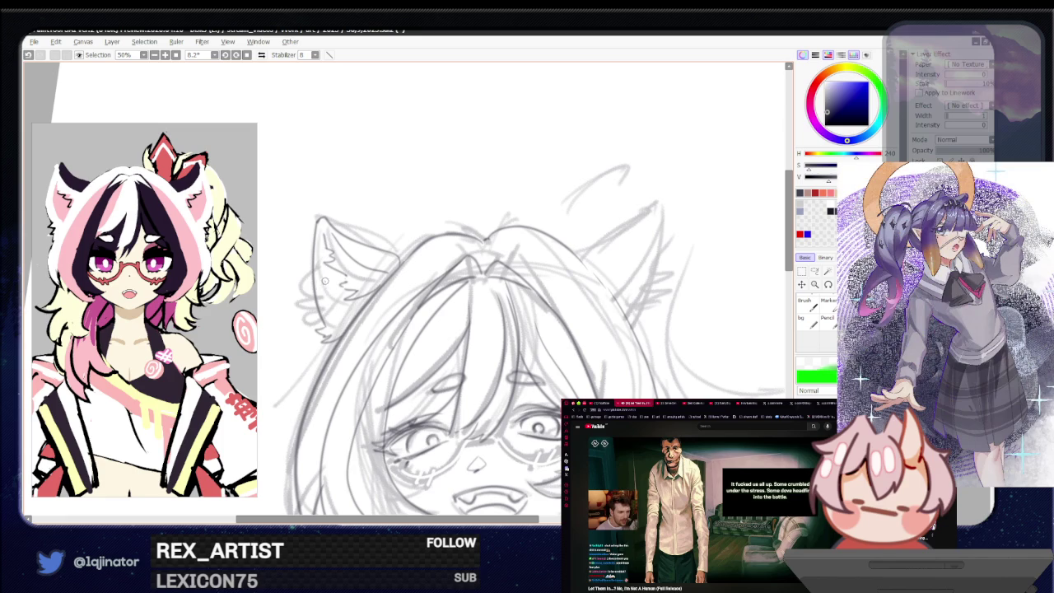
{"action": "left_click_drag", "start_coordinate": [323, 245], "coordinate": [353, 336]}
{"action": "key", "text": "ctrl+z"}
{"action": "left_click_drag", "start_coordinate": [321, 272], "coordinate": [349, 333]}
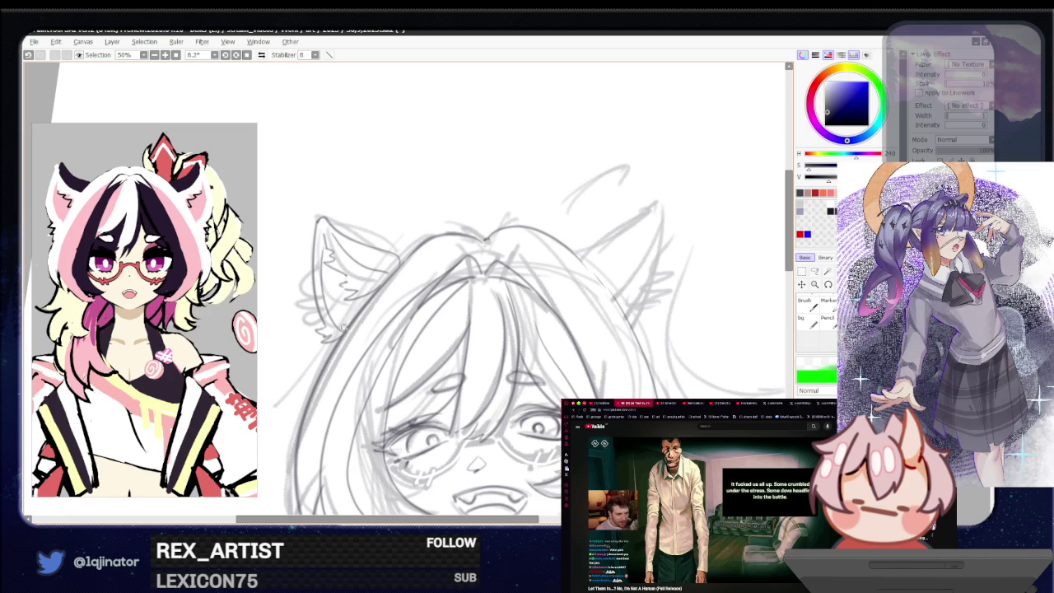
{"action": "key", "text": "ctrl+z"}
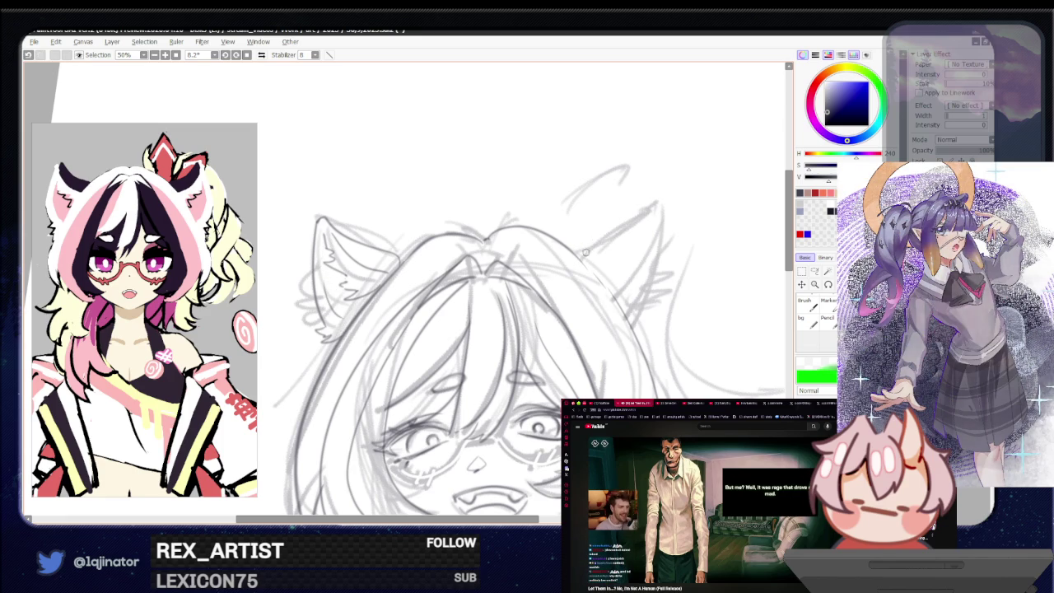
{"action": "left_click_drag", "start_coordinate": [561, 264], "coordinate": [491, 235]}
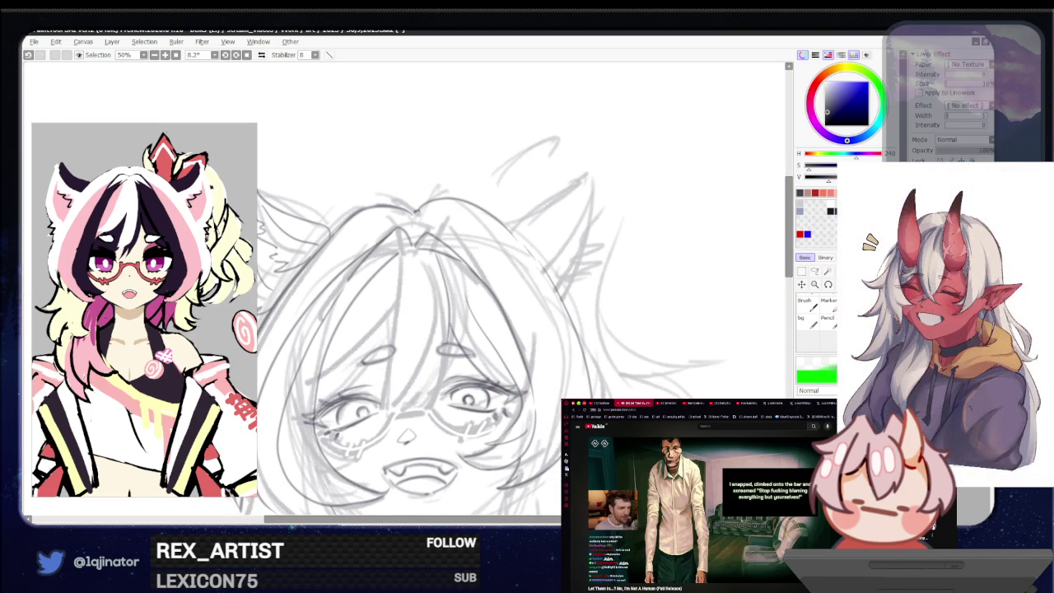
Step: Sketch loose hair strands across the forehead with a different brush, then return to the pencil
{"action": "key", "text": "b"}
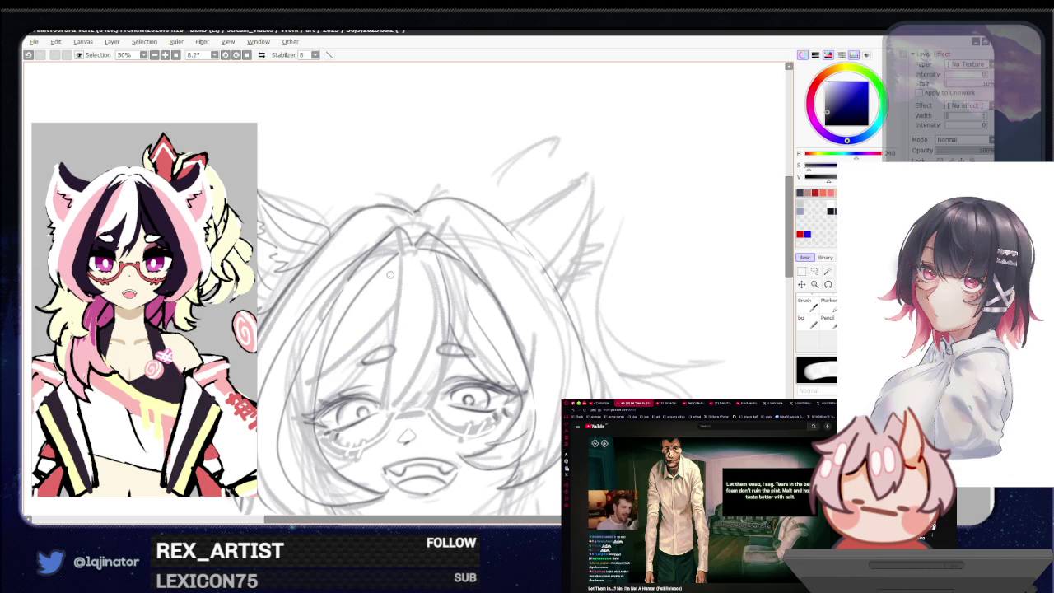
{"action": "left_click_drag", "start_coordinate": [390, 275], "coordinate": [318, 407]}
{"action": "left_click_drag", "start_coordinate": [387, 265], "coordinate": [448, 414]}
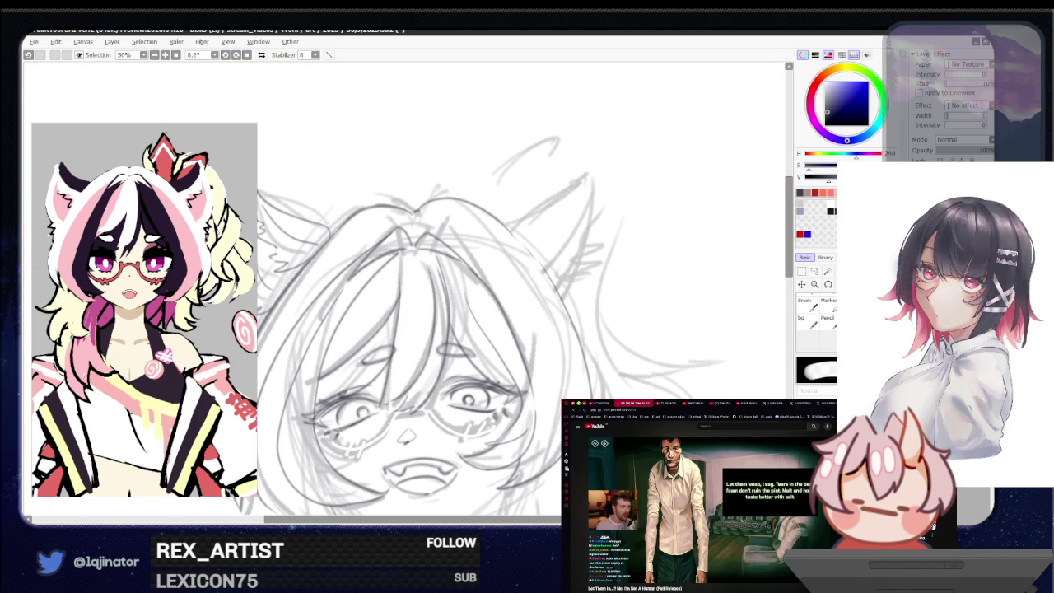
{"action": "key", "text": "e"}
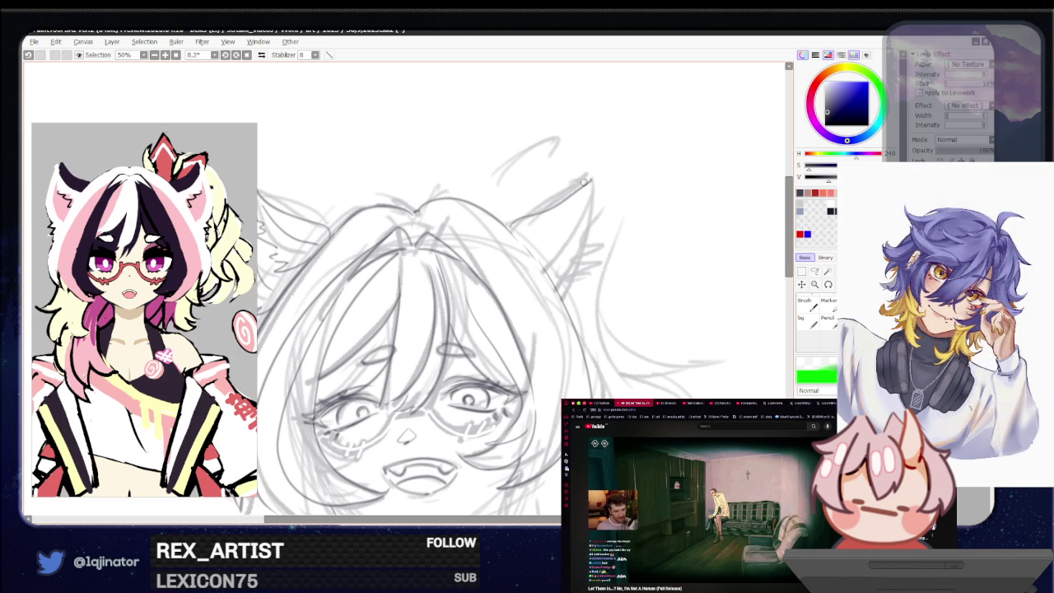
{"action": "scroll", "coordinate": [539, 222], "scroll_direction": "up", "scroll_amount": 1}
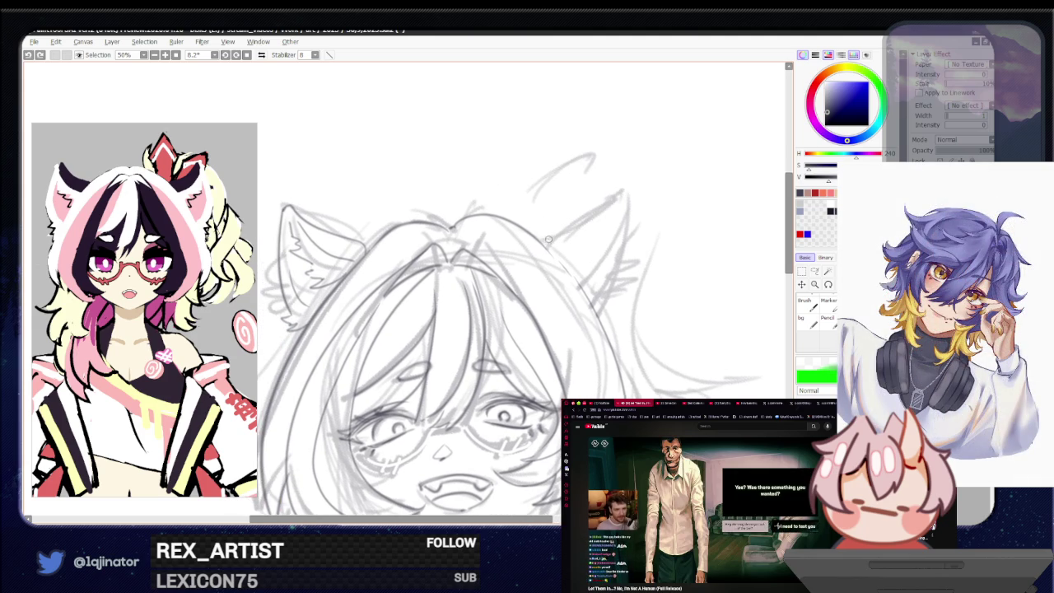
Step: Outline the right cat ear and pan to see the whole head
{"action": "left_click_drag", "start_coordinate": [547, 241], "coordinate": [622, 194]}
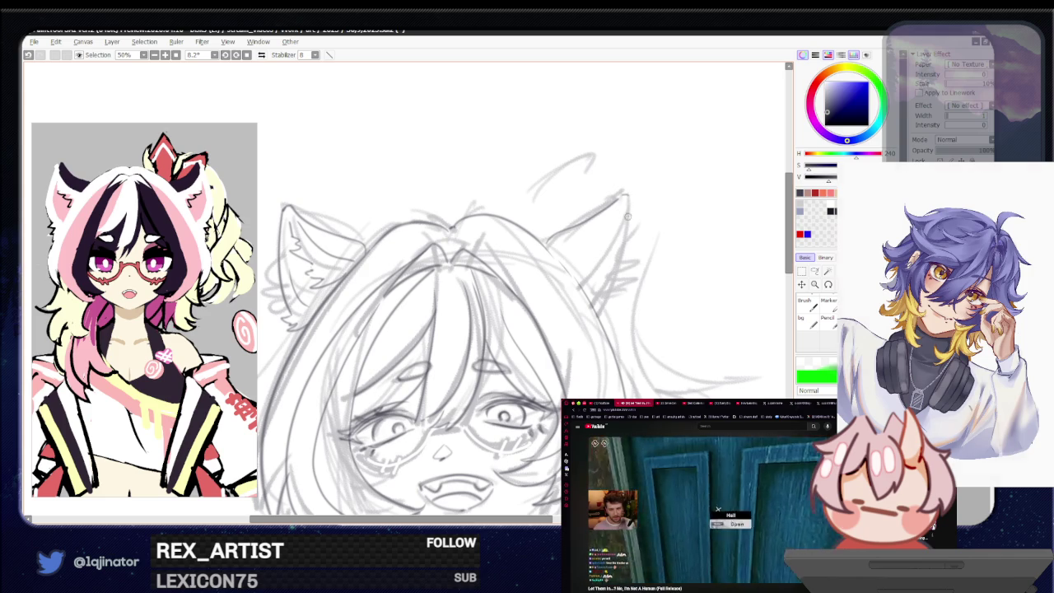
{"action": "mouse_move", "coordinate": [601, 395]}
{"action": "left_mouse_down"}
{"action": "mouse_move", "coordinate": [544, 387]}
{"action": "mouse_move", "coordinate": [531, 399]}
{"action": "mouse_move", "coordinate": [530, 377]}
{"action": "left_mouse_up"}
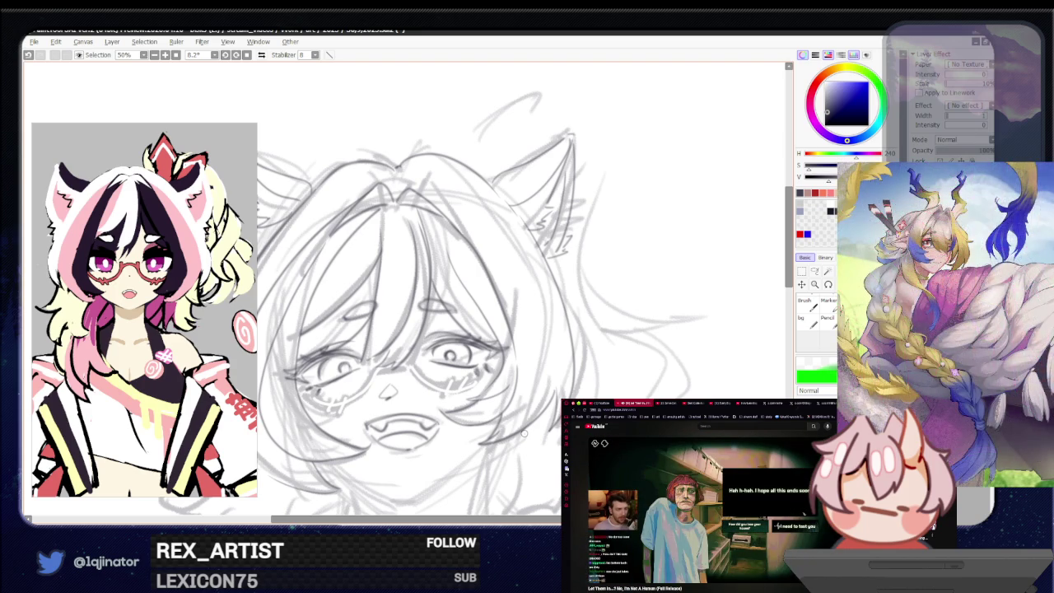
{"action": "mouse_move", "coordinate": [470, 476]}
{"action": "left_mouse_down"}
{"action": "mouse_move", "coordinate": [529, 384]}
{"action": "mouse_move", "coordinate": [491, 430]}
{"action": "left_mouse_up"}
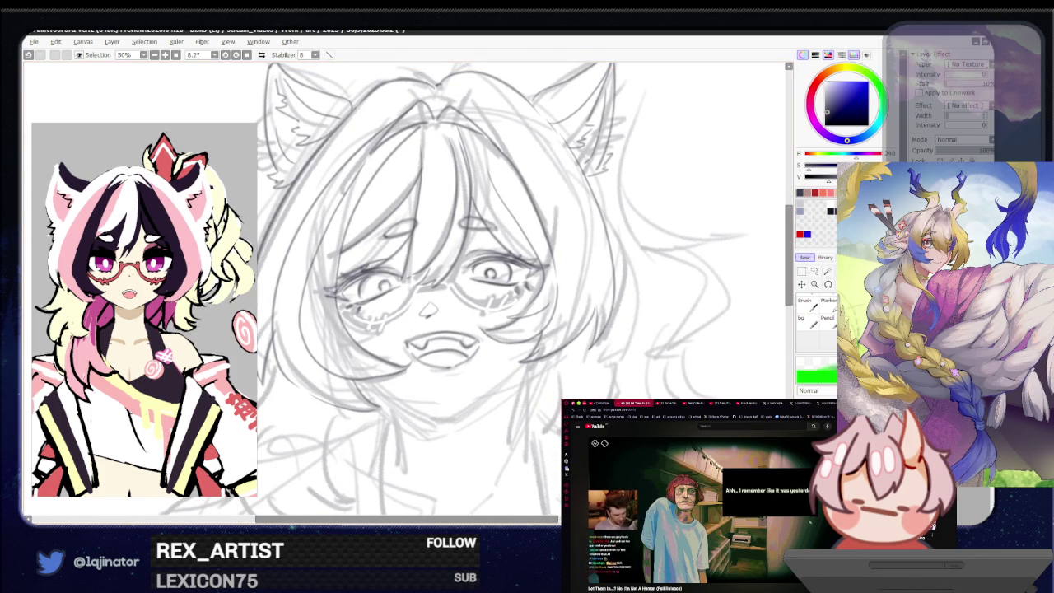
Step: Toggle the right ear stroke with undo/redo to compare, then adjust the zoom
{"action": "key", "text": "ctrl+y"}
{"action": "key", "text": "ctrl+z"}
{"action": "key", "text": "ctrl+y"}
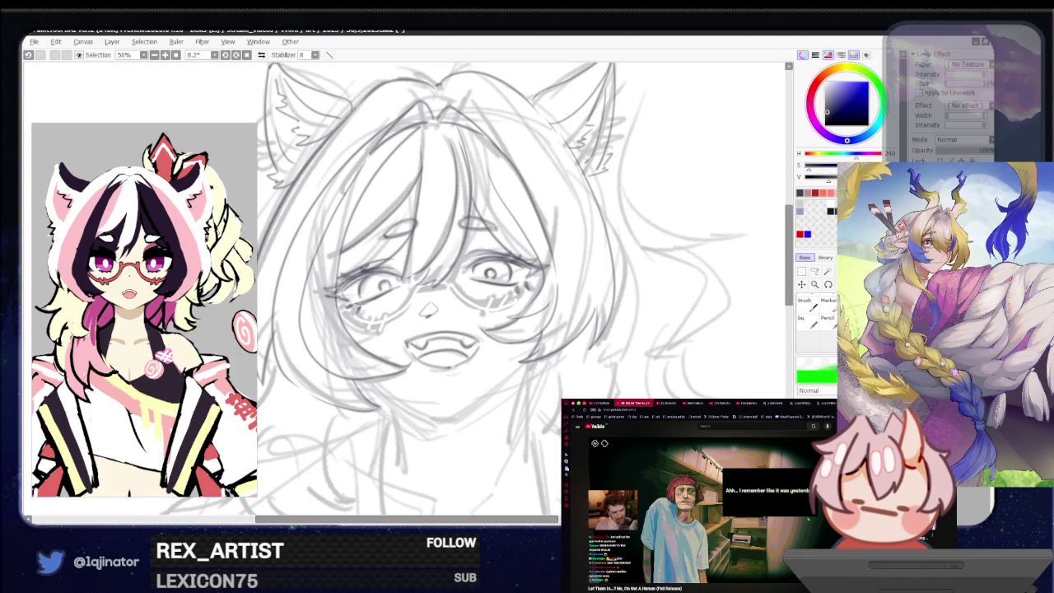
{"action": "key", "text": "ctrl+z"}
{"action": "key", "text": "ctrl+y"}
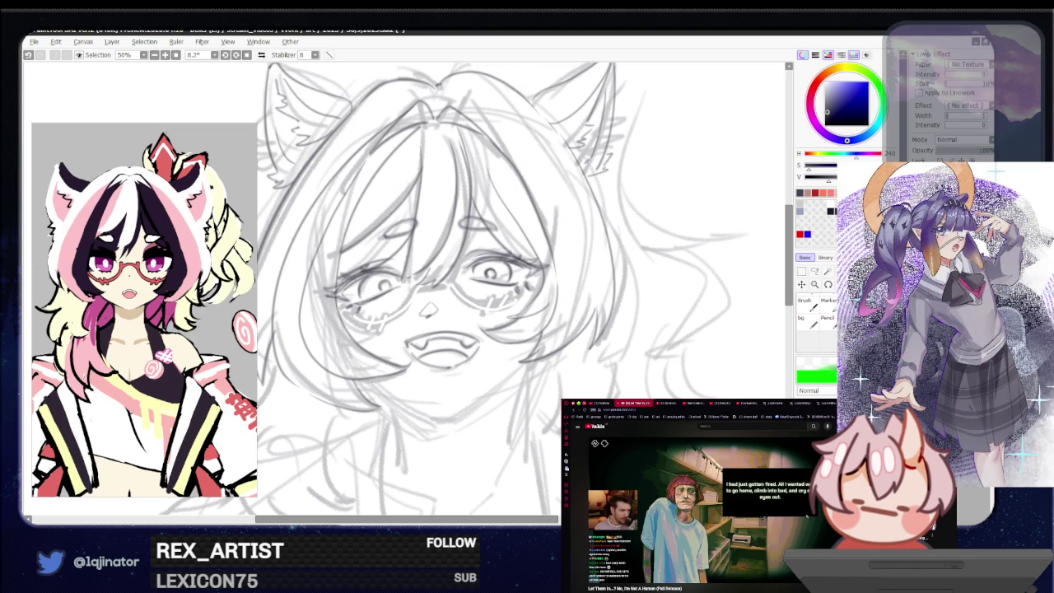
{"action": "scroll", "coordinate": [567, 366], "scroll_direction": "down", "scroll_amount": 2}
{"action": "scroll", "coordinate": [567, 366], "scroll_direction": "down", "scroll_amount": 2}
{"action": "scroll", "coordinate": [567, 365], "scroll_direction": "up", "scroll_amount": 2}
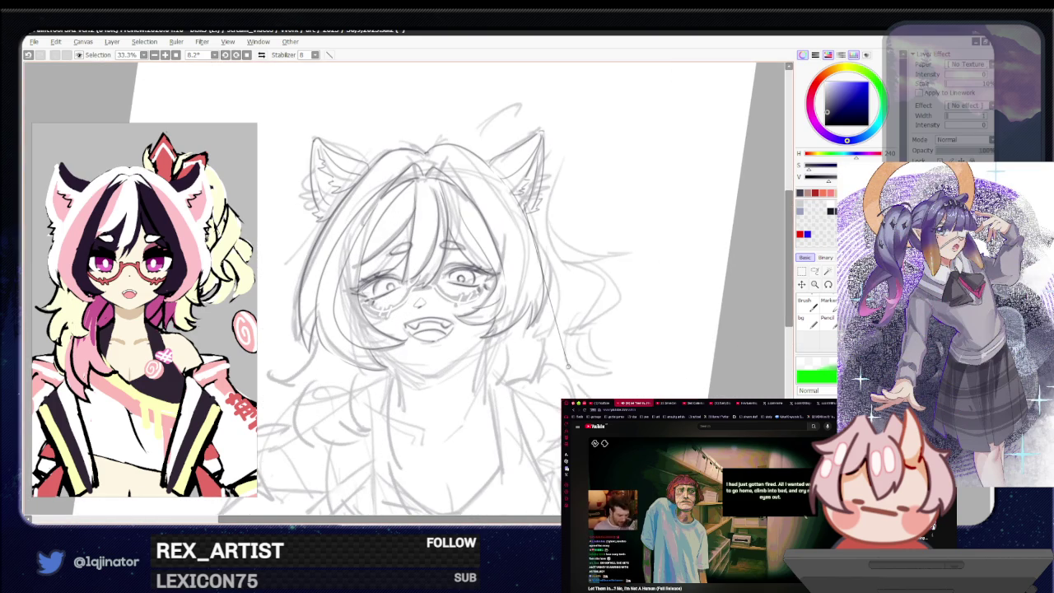
Step: Mirror the canvas and pan the flipped sketch into view to check it
{"action": "mouse_move", "coordinate": [567, 365]}
{"action": "left_mouse_down"}
{"action": "mouse_move", "coordinate": [581, 379]}
{"action": "mouse_move", "coordinate": [567, 368]}
{"action": "left_mouse_up"}
{"action": "scroll", "coordinate": [582, 379], "scroll_direction": "up", "scroll_amount": 1}
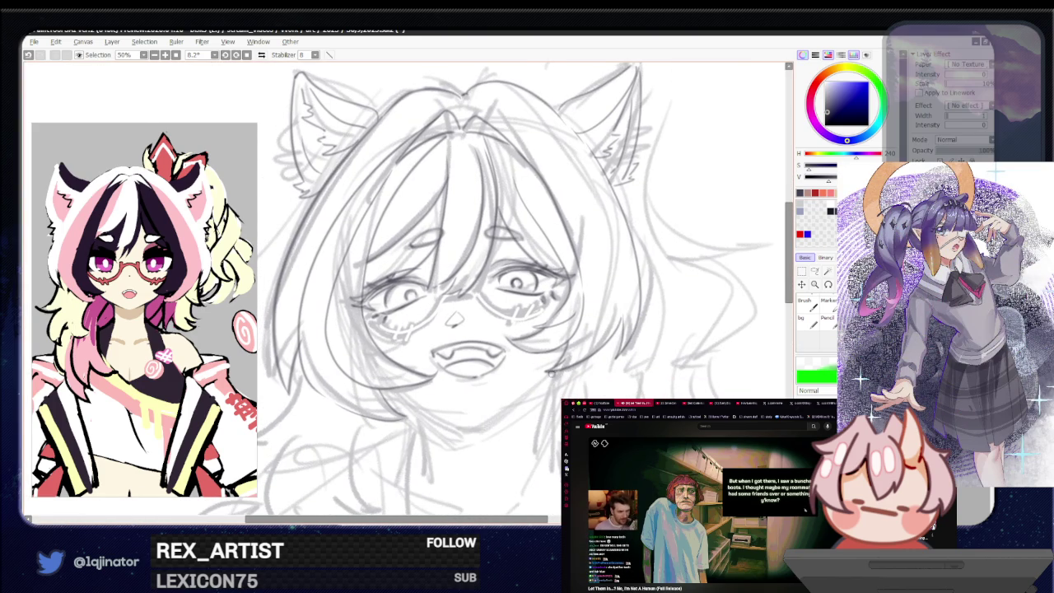
{"action": "key", "text": "h"}
{"action": "mouse_move", "coordinate": [521, 321]}
{"action": "left_mouse_down"}
{"action": "mouse_move", "coordinate": [595, 366]}
{"action": "mouse_move", "coordinate": [601, 356]}
{"action": "mouse_move", "coordinate": [523, 384]}
{"action": "left_mouse_up"}
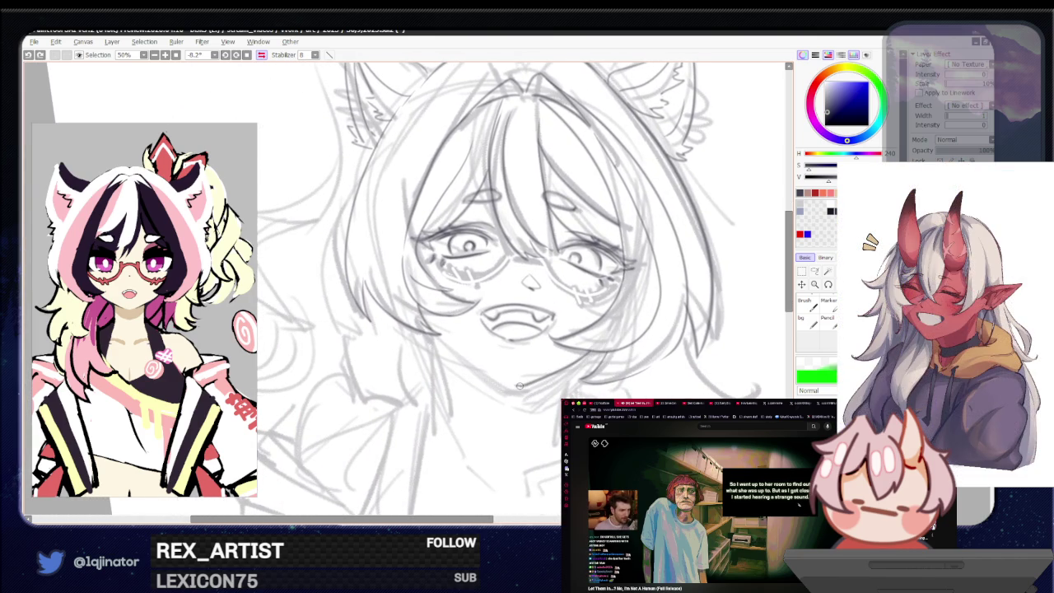
{"action": "mouse_move", "coordinate": [541, 379]}
{"action": "left_mouse_down"}
{"action": "mouse_move", "coordinate": [448, 382]}
{"action": "mouse_move", "coordinate": [483, 341]}
{"action": "left_mouse_up"}
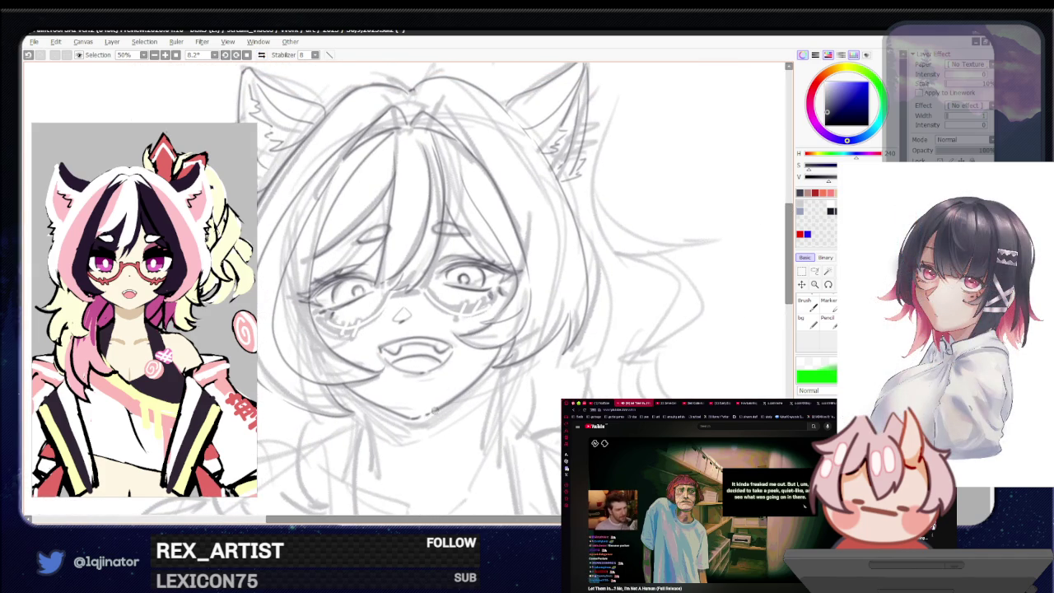
{"action": "scroll", "coordinate": [535, 370], "scroll_direction": "down", "scroll_amount": 3}
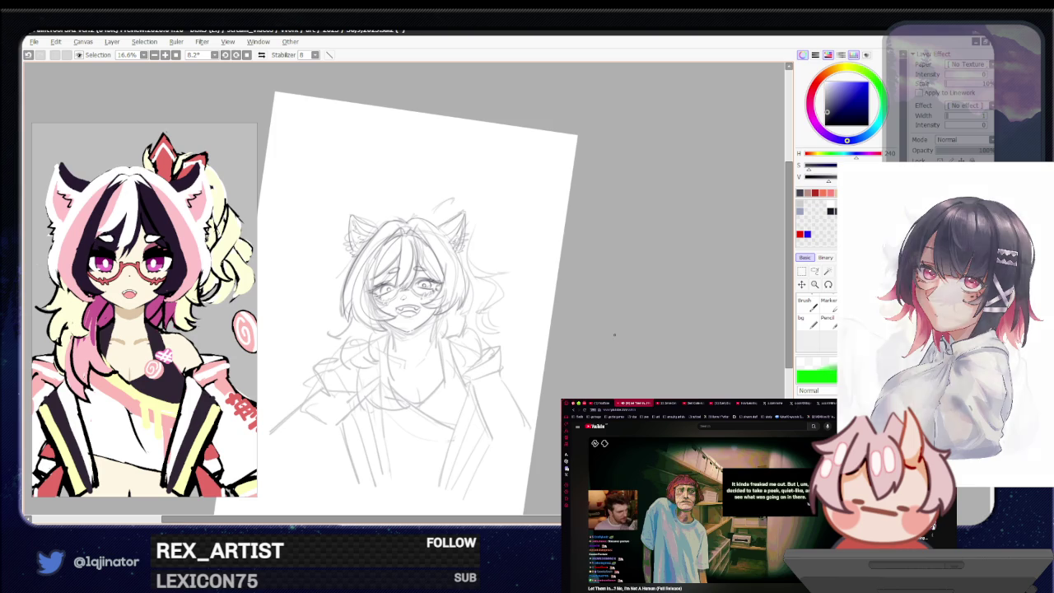
Step: Rotate the page upright, reset rotation to 0°, compare the face hair strands, then zoom out to the full page
{"action": "left_click_drag", "start_coordinate": [615, 333], "coordinate": [522, 293]}
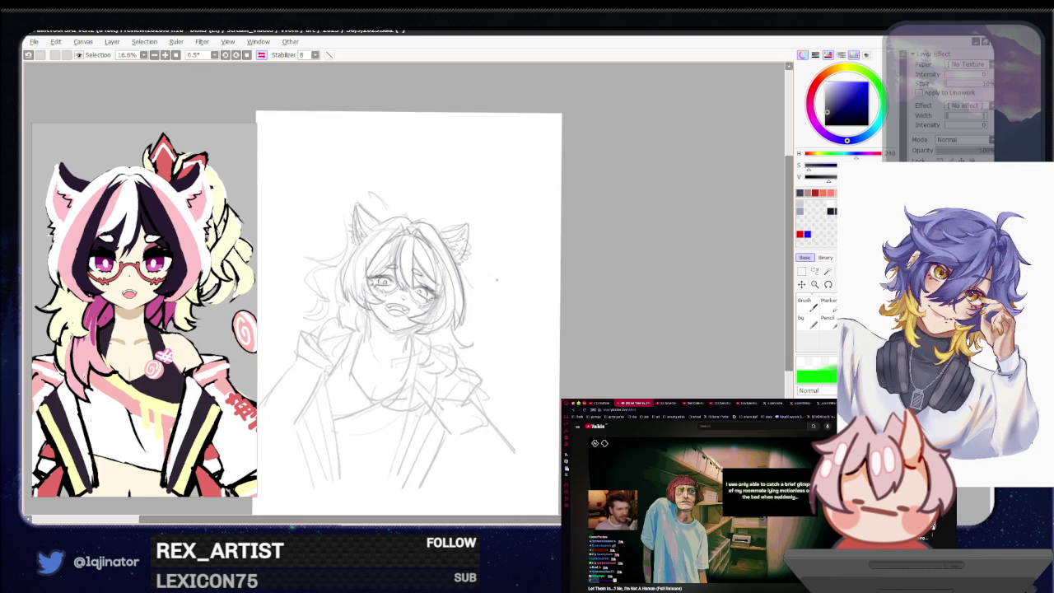
{"action": "key", "text": "Home"}
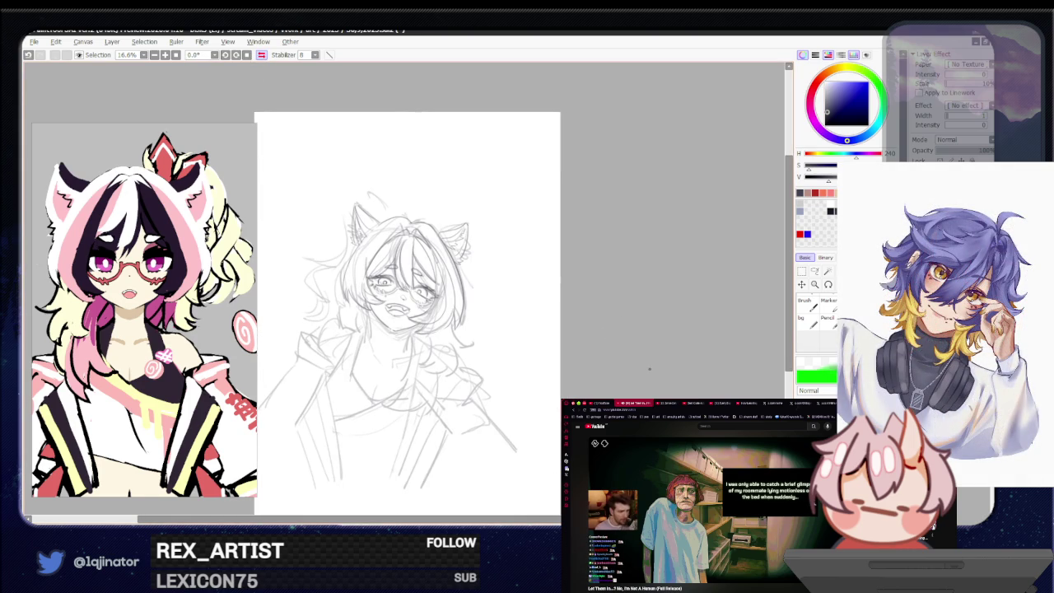
{"action": "scroll", "coordinate": [645, 357], "scroll_direction": "up", "scroll_amount": 2}
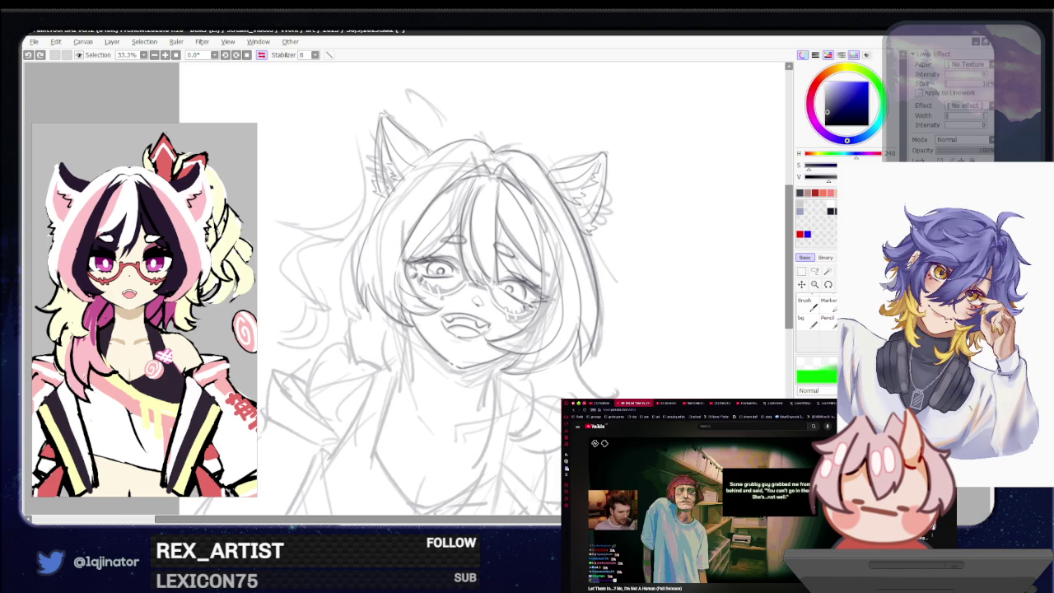
{"action": "key", "text": "ctrl+z"}
{"action": "key", "text": "ctrl+y"}
{"action": "key", "text": "ctrl+z"}
{"action": "key", "text": "ctrl+y"}
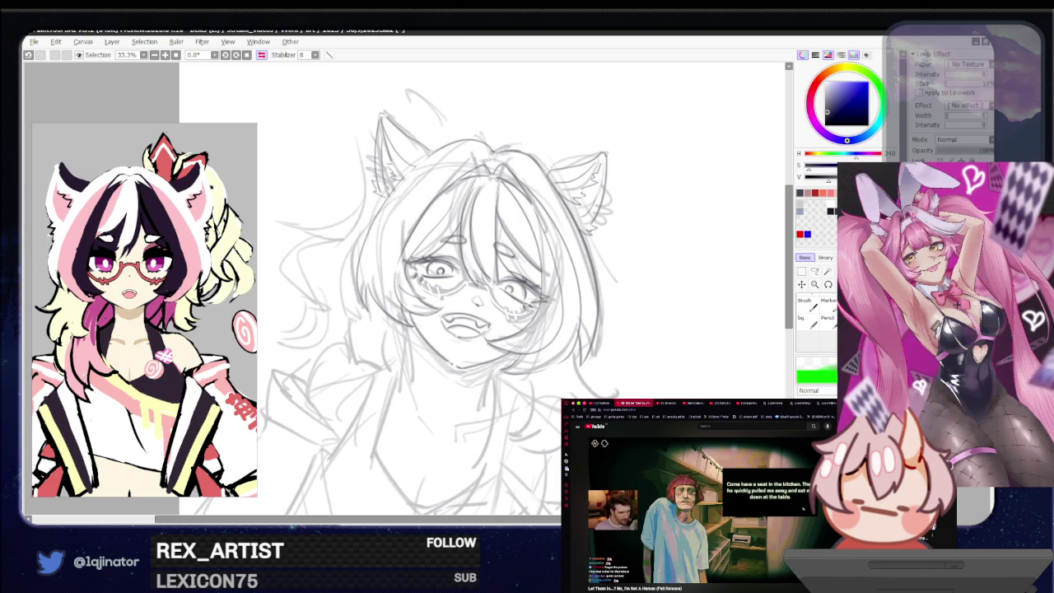
{"action": "key", "text": "minus"}
{"action": "key", "text": "minus"}
{"action": "key", "text": "minus"}
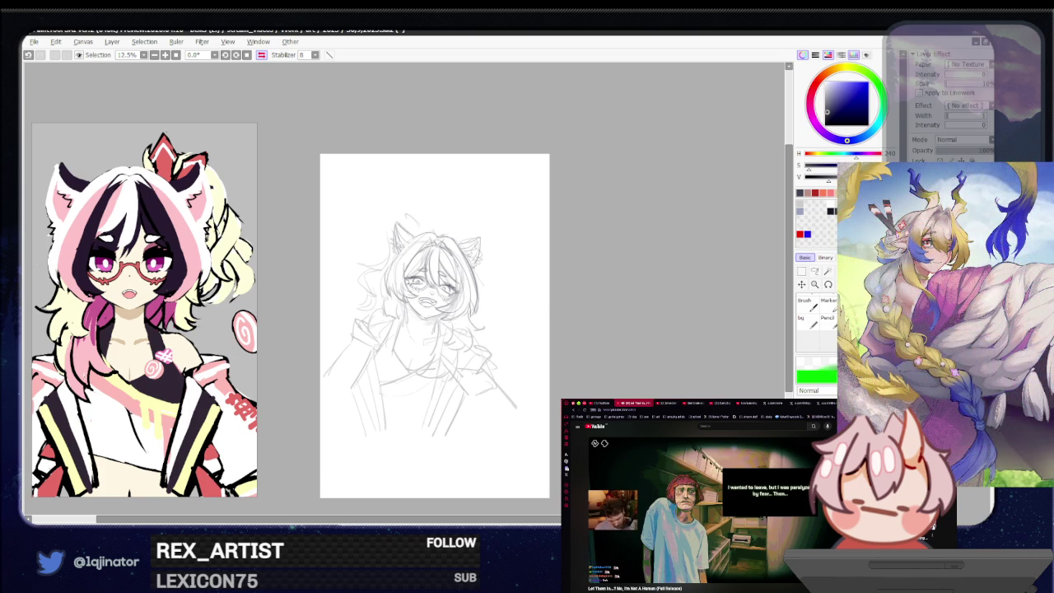
Step: At 33.3% zoom, draw a short neck stroke below the mouth, retrying it with undo and redo
{"action": "scroll", "coordinate": [412, 285], "scroll_direction": "up", "scroll_amount": 4}
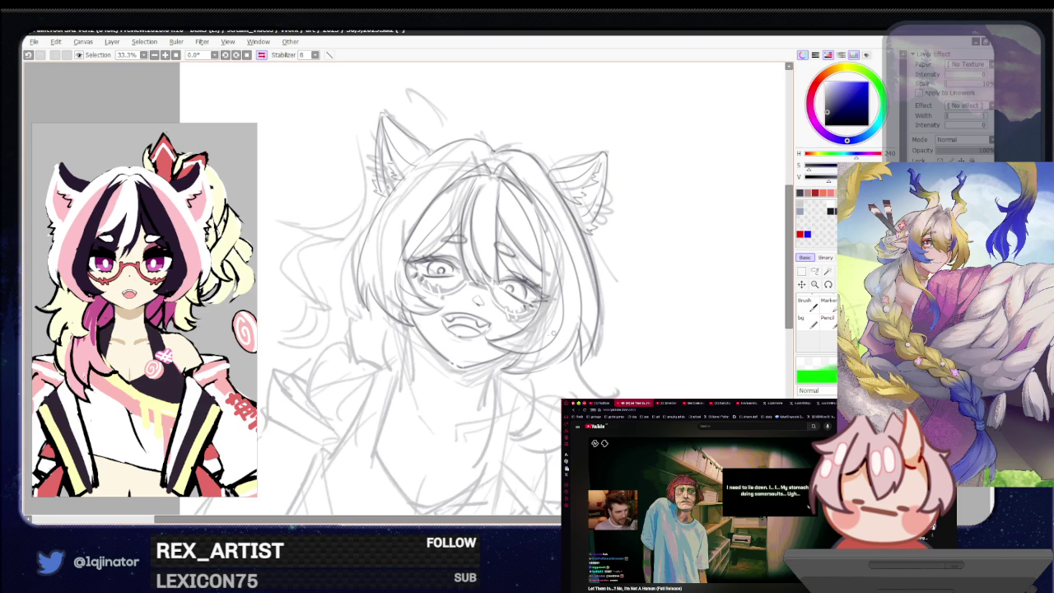
{"action": "left_click_drag", "start_coordinate": [562, 330], "coordinate": [583, 313]}
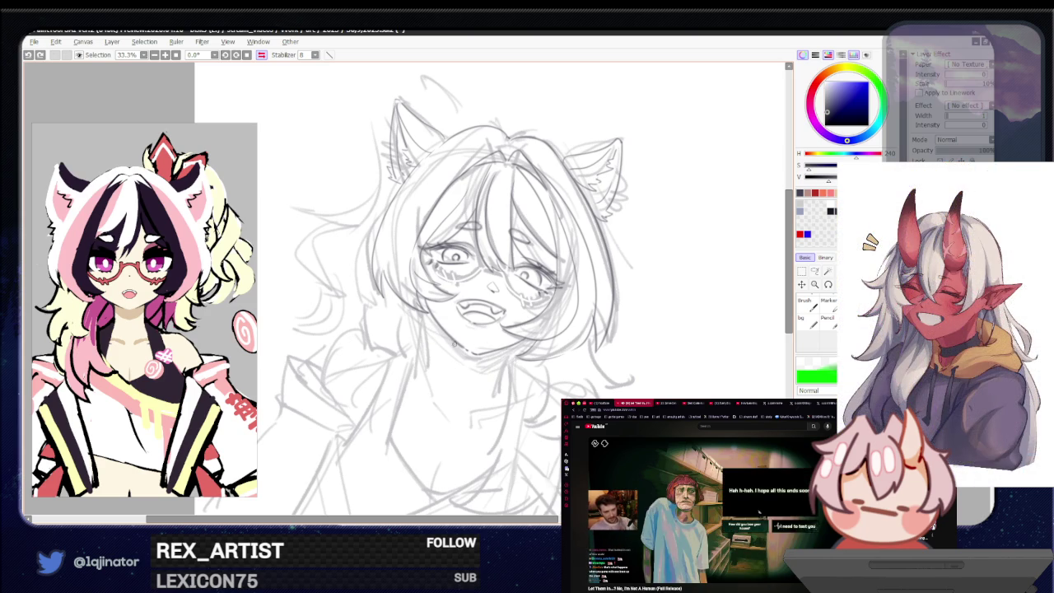
{"action": "left_click_drag", "start_coordinate": [429, 316], "coordinate": [424, 354]}
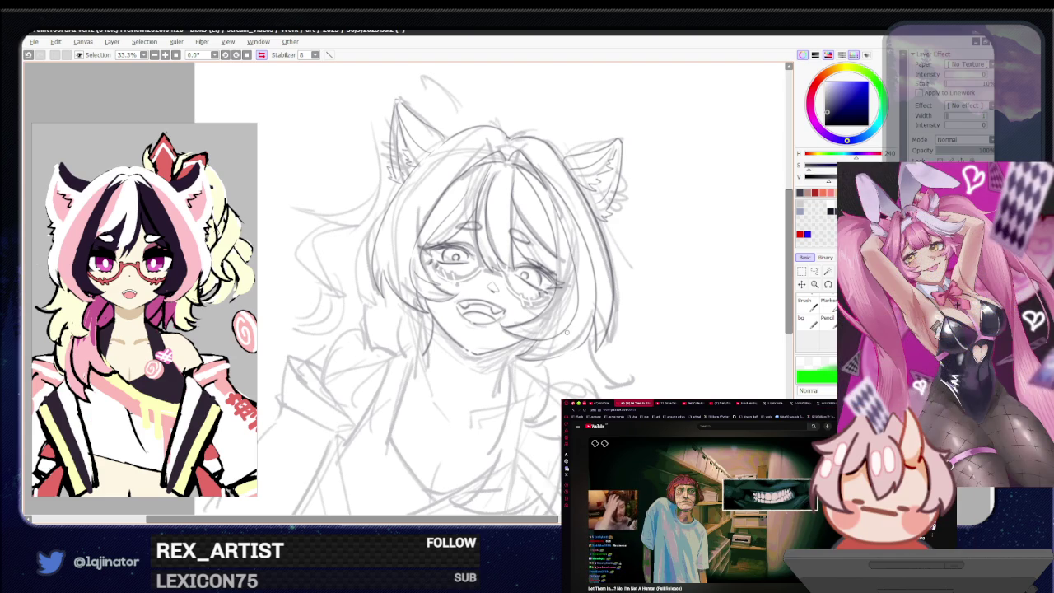
{"action": "left_click_drag", "start_coordinate": [512, 346], "coordinate": [498, 387]}
{"action": "key", "text": "ctrl+z"}
{"action": "left_click_drag", "start_coordinate": [509, 349], "coordinate": [499, 387]}
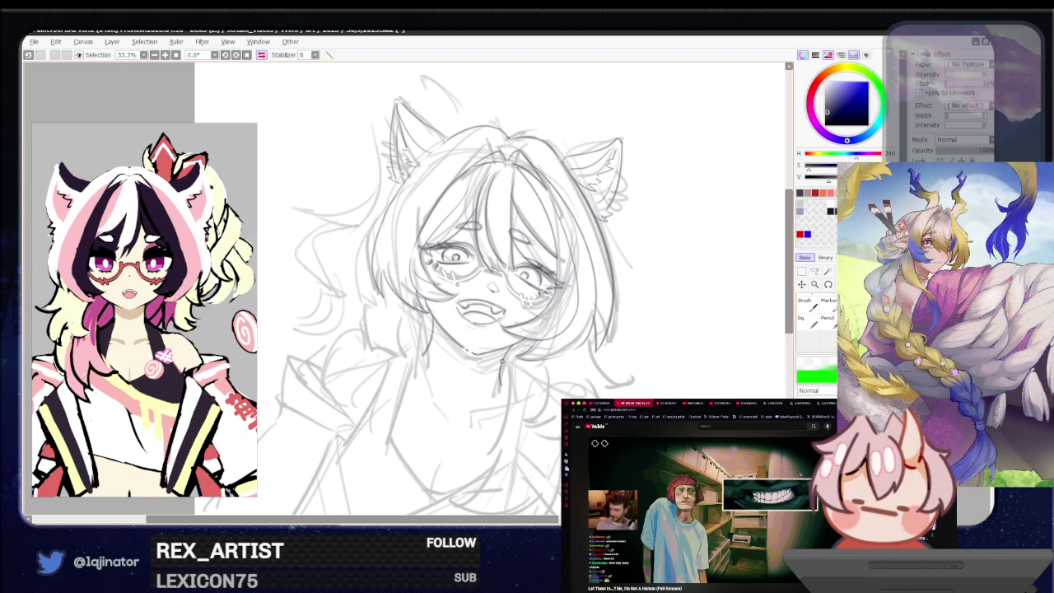
{"action": "key", "text": "ctrl+z"}
{"action": "key", "text": "ctrl+y"}
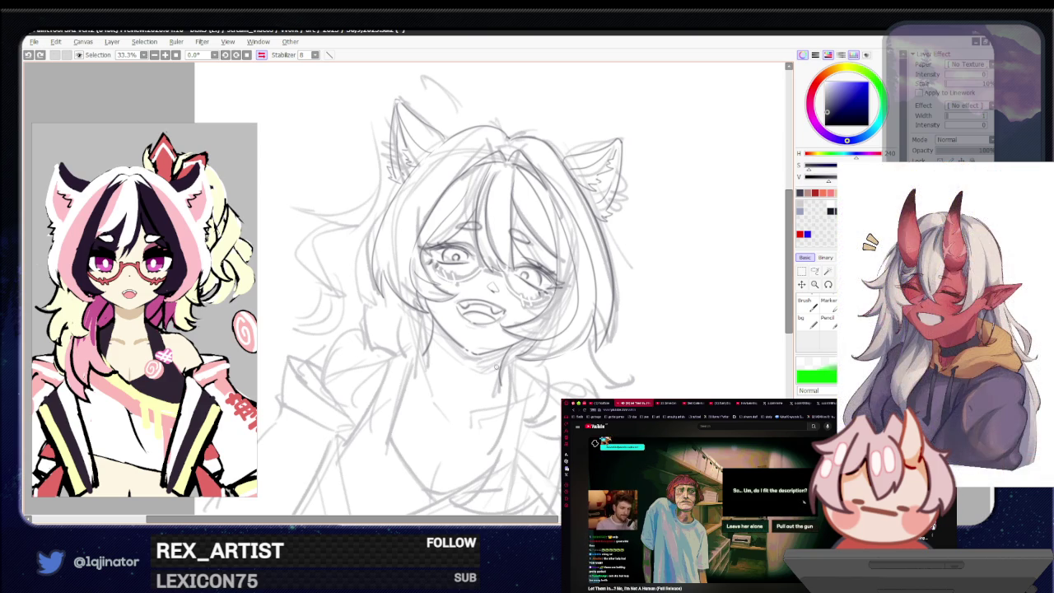
{"action": "left_click_drag", "start_coordinate": [500, 378], "coordinate": [493, 378]}
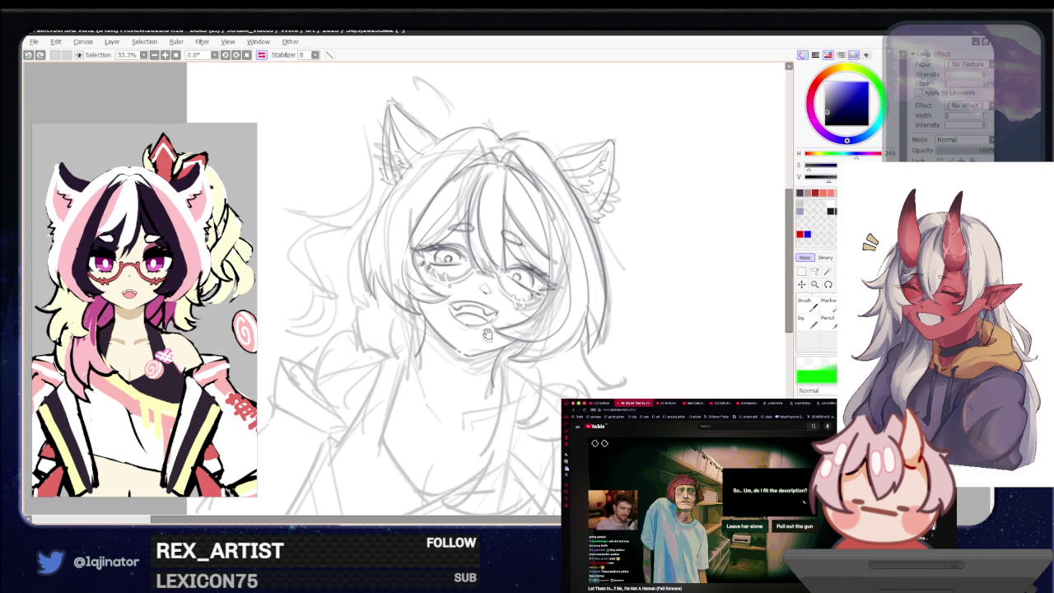
{"action": "scroll", "coordinate": [468, 414], "scroll_direction": "up", "scroll_amount": 3}
{"action": "key", "text": "ctrl+z"}
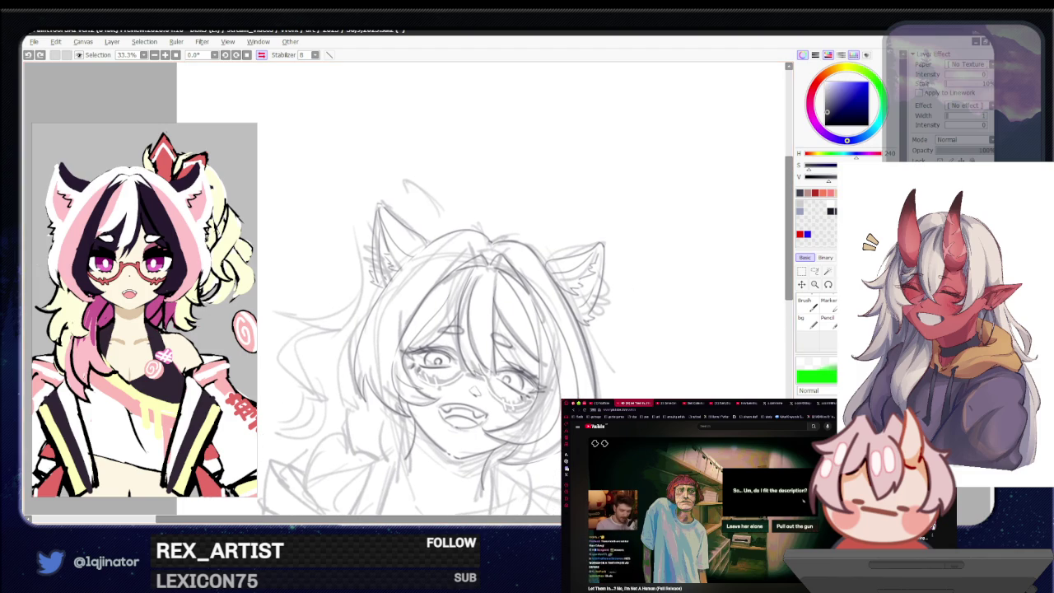
{"action": "scroll", "coordinate": [465, 319], "scroll_direction": "up", "scroll_amount": 2}
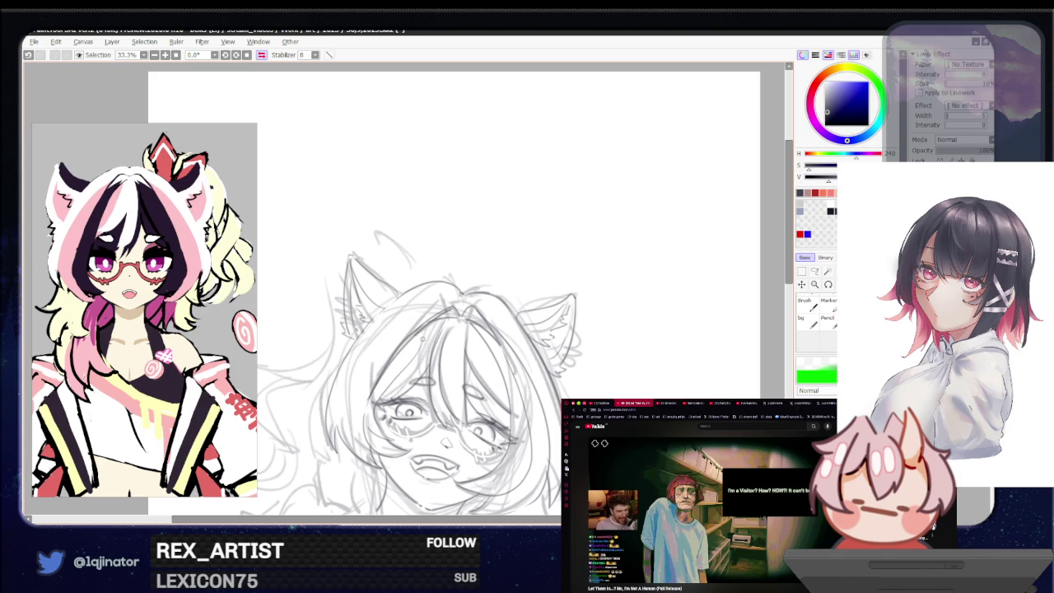
{"action": "key", "text": "e"}
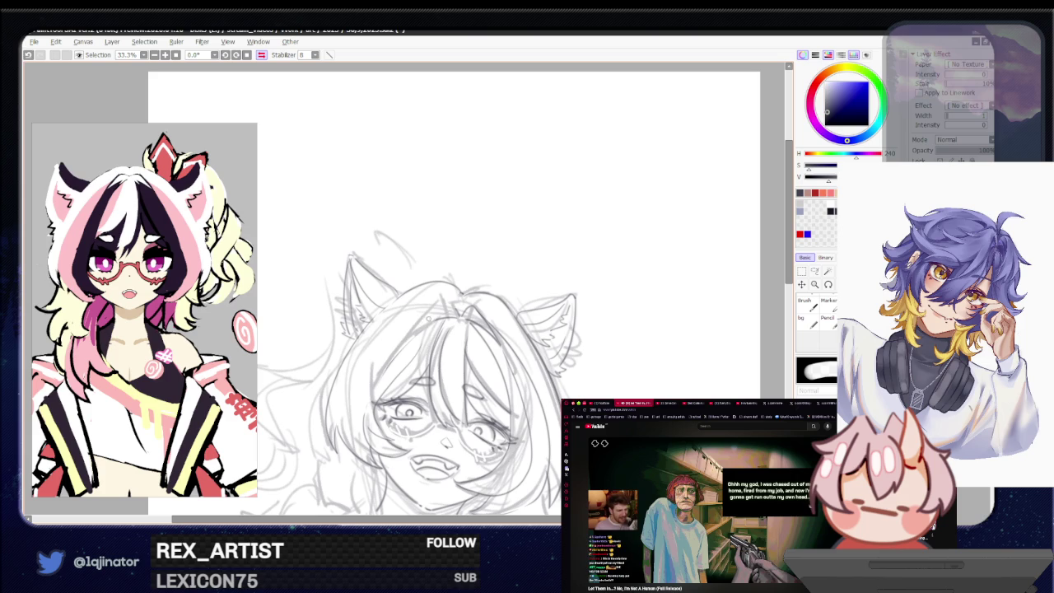
{"action": "key", "text": "ctrl"}
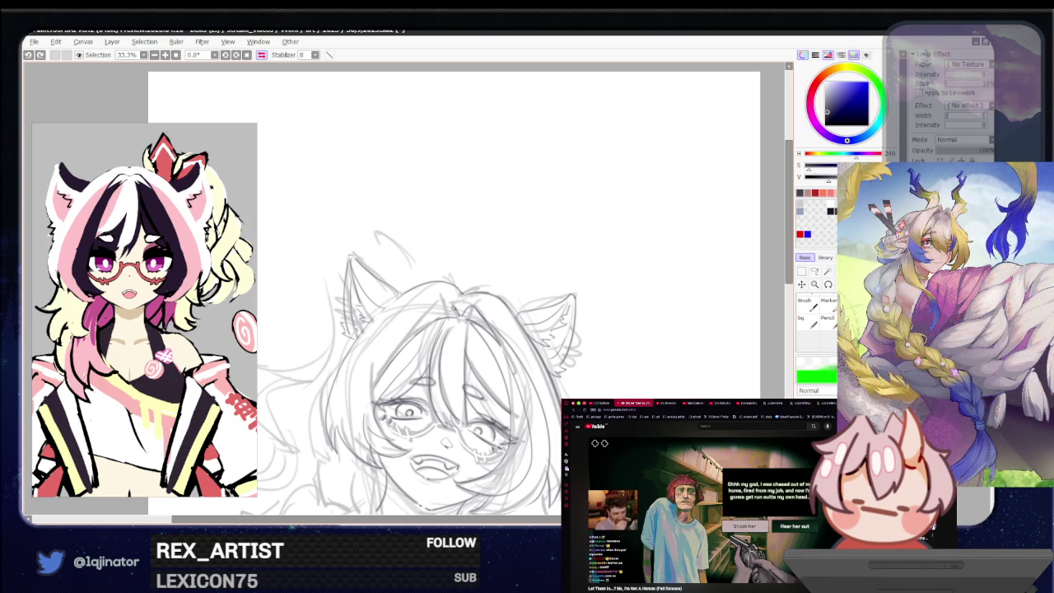
{"action": "left_click_drag", "start_coordinate": [428, 370], "coordinate": [451, 361]}
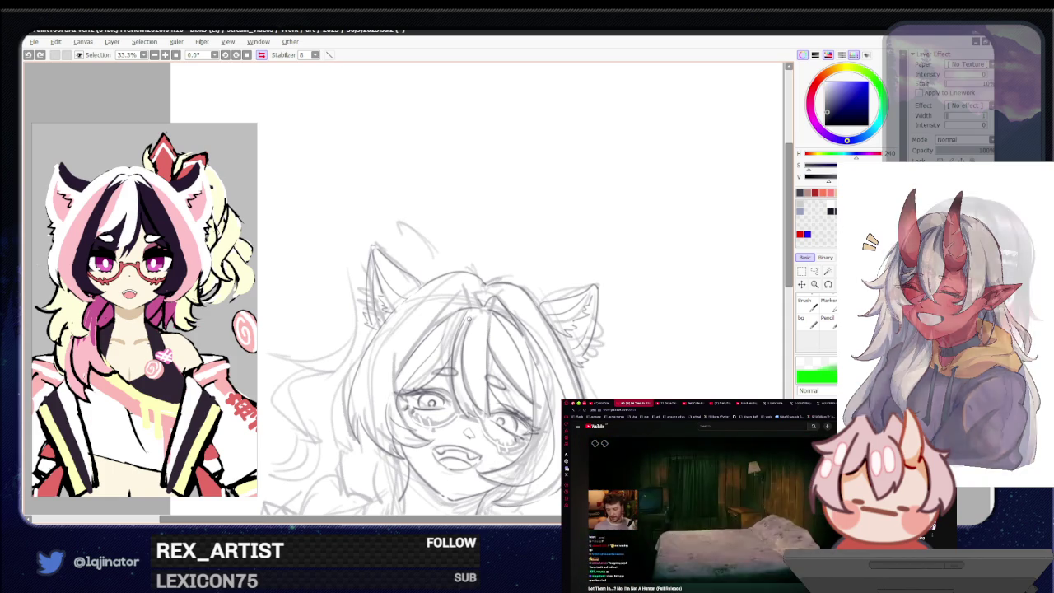
Step: Zoom out to 16.6% to check the whole bust's proportions, briefly switching windows and returning
{"action": "mouse_move", "coordinate": [425, 457]}
{"action": "left_mouse_down"}
{"action": "mouse_move", "coordinate": [455, 363]}
{"action": "mouse_move", "coordinate": [451, 466]}
{"action": "left_mouse_up"}
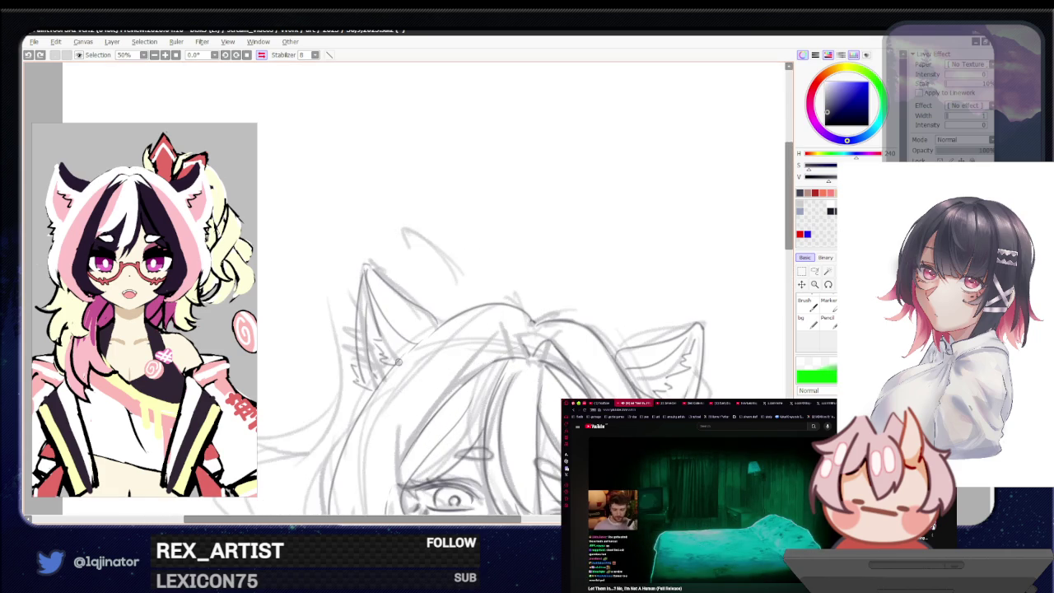
{"action": "scroll", "coordinate": [451, 466], "scroll_direction": "up", "scroll_amount": 1}
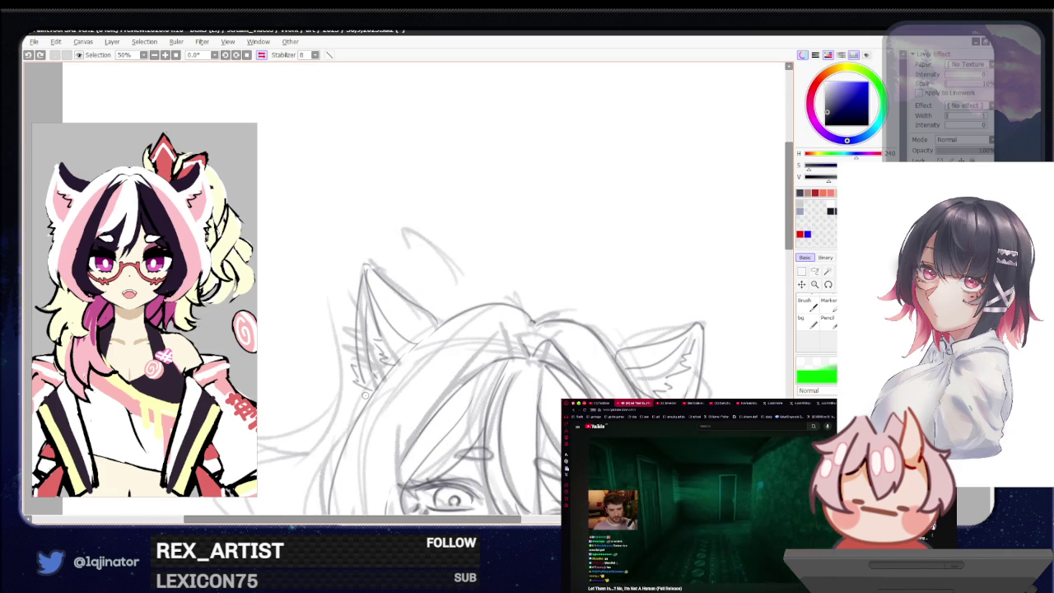
{"action": "scroll", "coordinate": [365, 395], "scroll_direction": "down", "scroll_amount": 2}
{"action": "scroll", "coordinate": [365, 395], "scroll_direction": "down", "scroll_amount": 1}
{"action": "scroll", "coordinate": [561, 404], "scroll_direction": "up", "scroll_amount": 1}
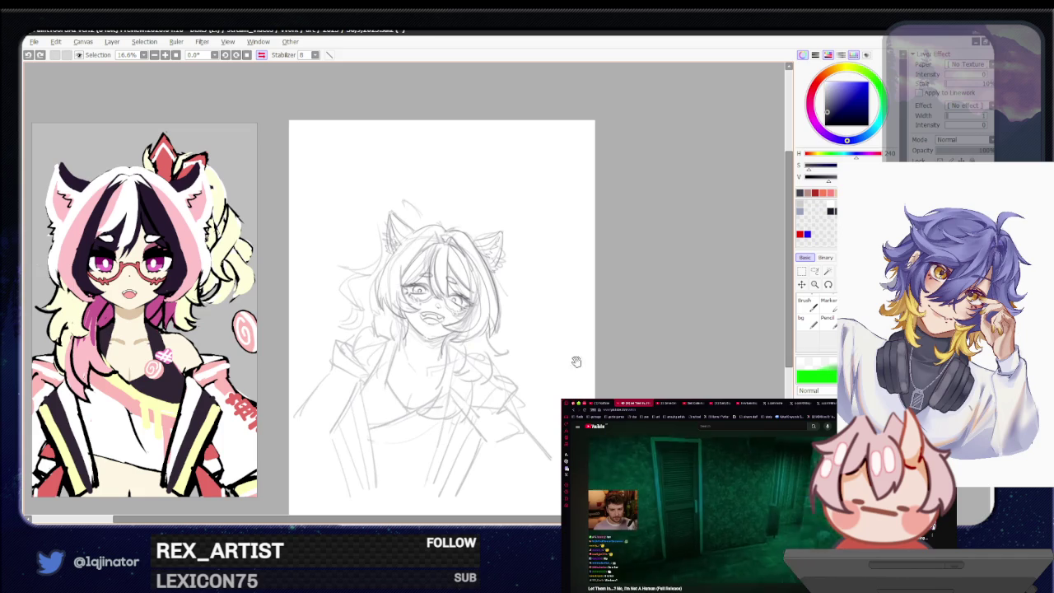
{"action": "scroll", "coordinate": [643, 379], "scroll_direction": "up", "scroll_amount": 1}
{"action": "scroll", "coordinate": [643, 379], "scroll_direction": "up", "scroll_amount": 2}
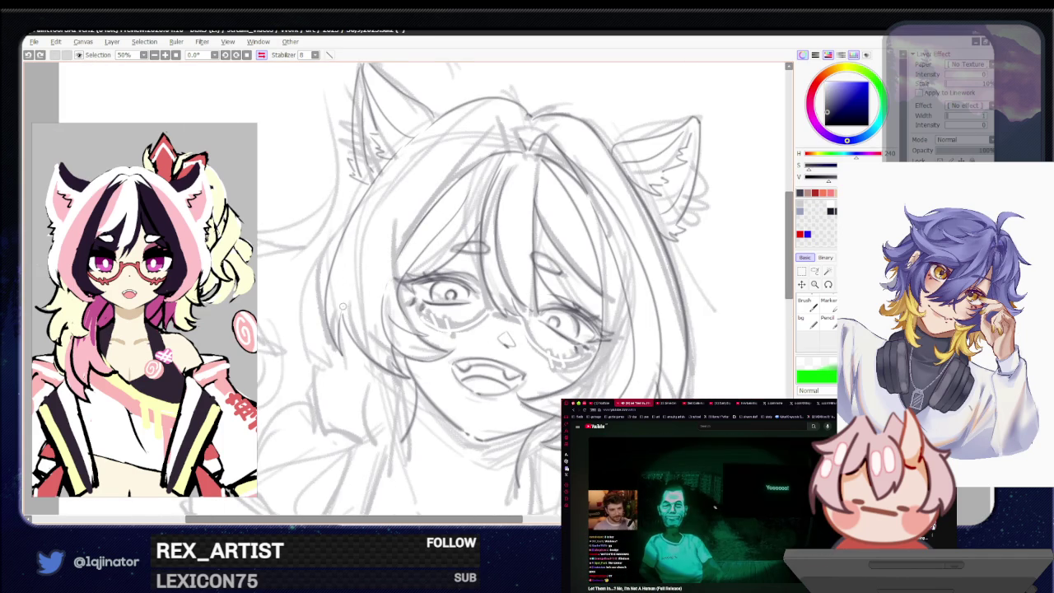
{"action": "scroll", "coordinate": [406, 301], "scroll_direction": "down", "scroll_amount": 2}
{"action": "scroll", "coordinate": [404, 293], "scroll_direction": "down", "scroll_amount": 1}
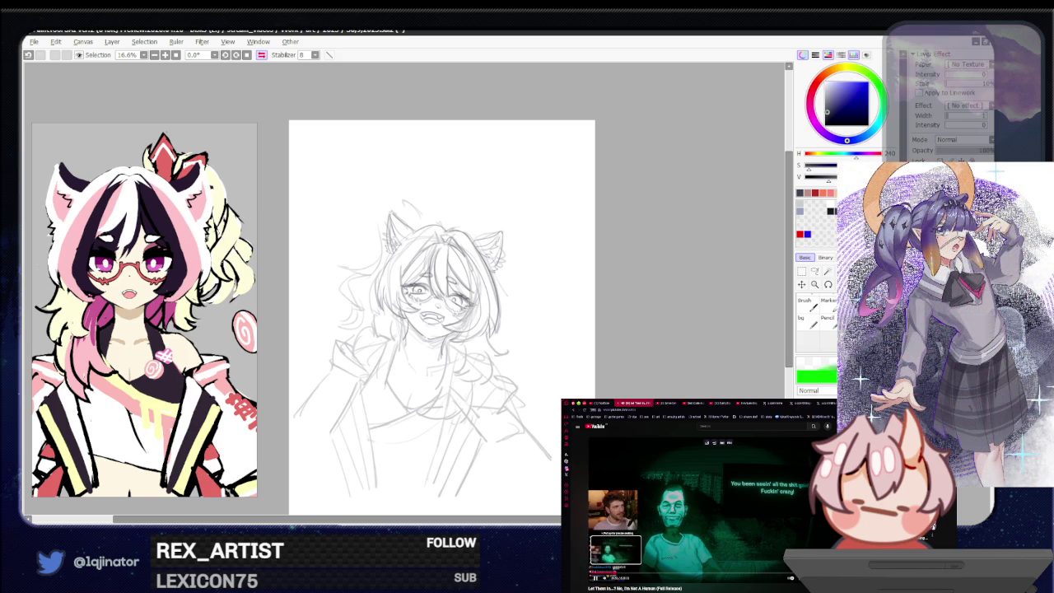
{"action": "key", "text": "alt+Tab"}
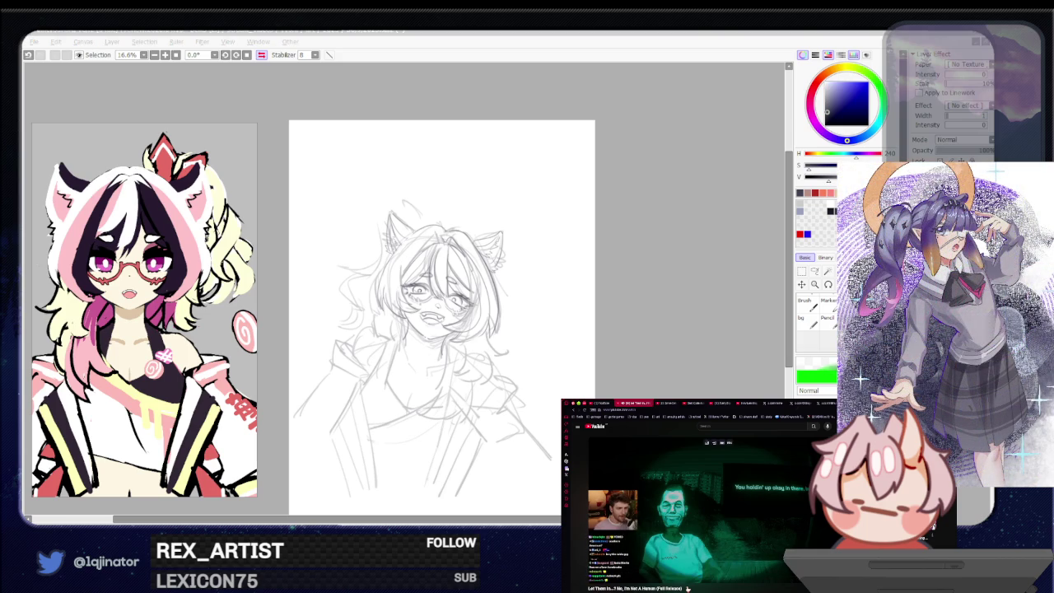
{"action": "left_click", "coordinate": [653, 360]}
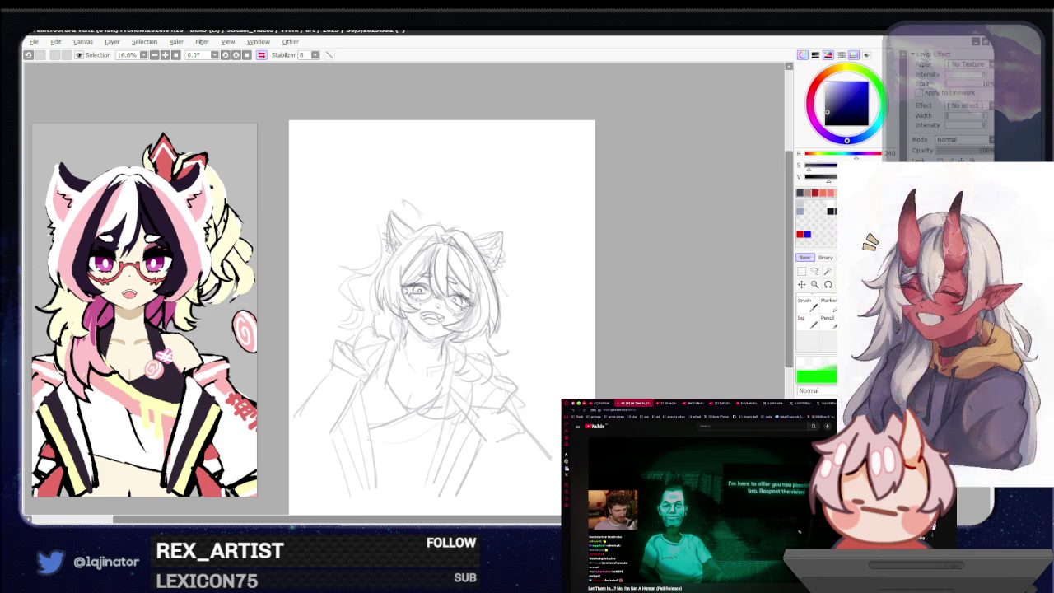
Step: Sketch a vertical chest line plus the jacket's inner edge and a fold line on the right
{"action": "scroll", "coordinate": [387, 380], "scroll_direction": "up", "scroll_amount": 2}
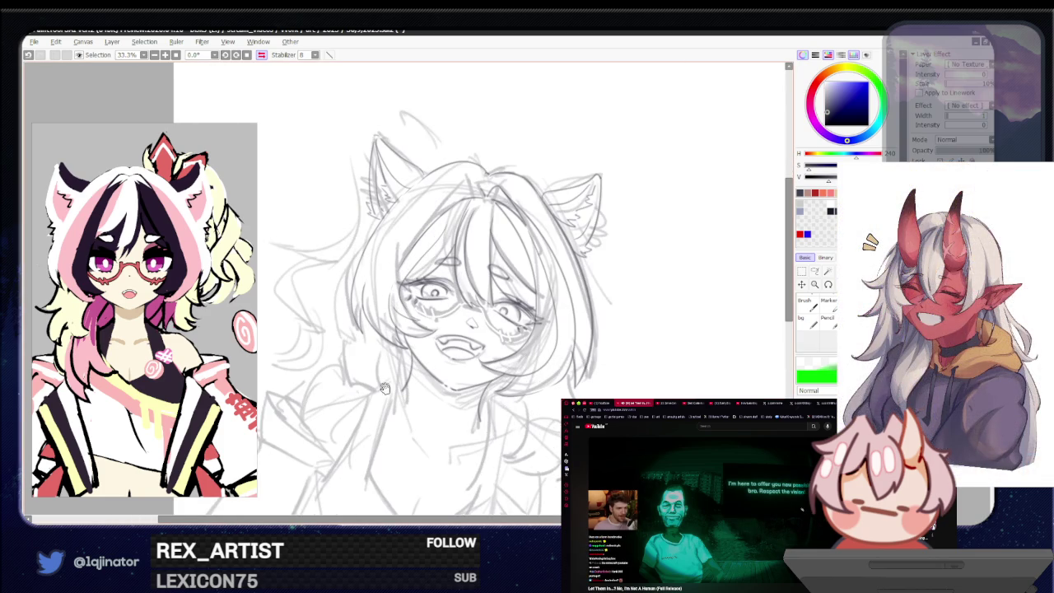
{"action": "left_click_drag", "start_coordinate": [387, 381], "coordinate": [434, 376]}
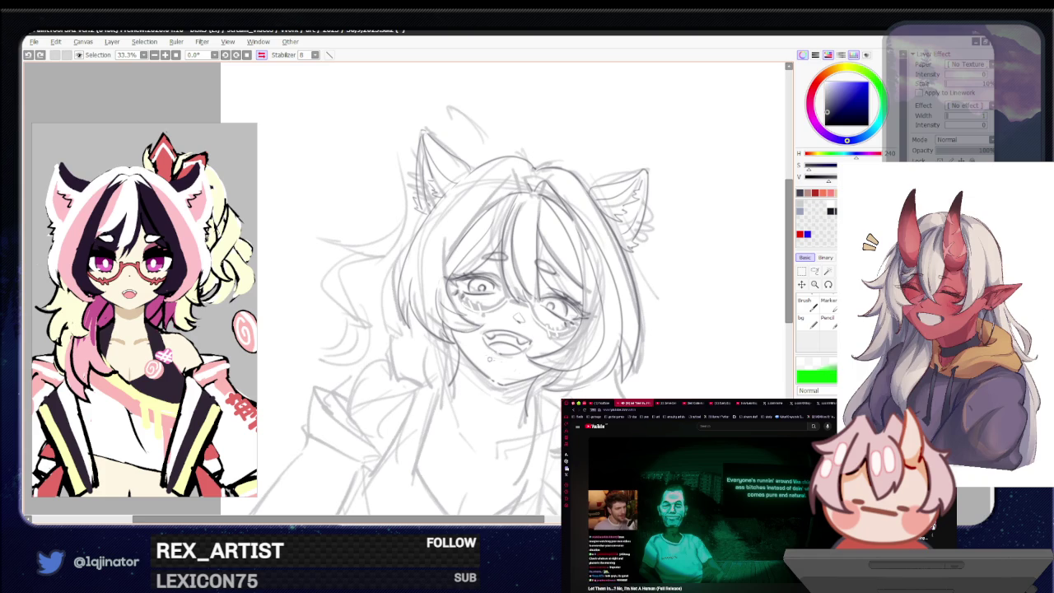
{"action": "mouse_move", "coordinate": [584, 422]}
{"action": "left_mouse_down"}
{"action": "mouse_move", "coordinate": [463, 359]}
{"action": "mouse_move", "coordinate": [533, 363]}
{"action": "left_mouse_up"}
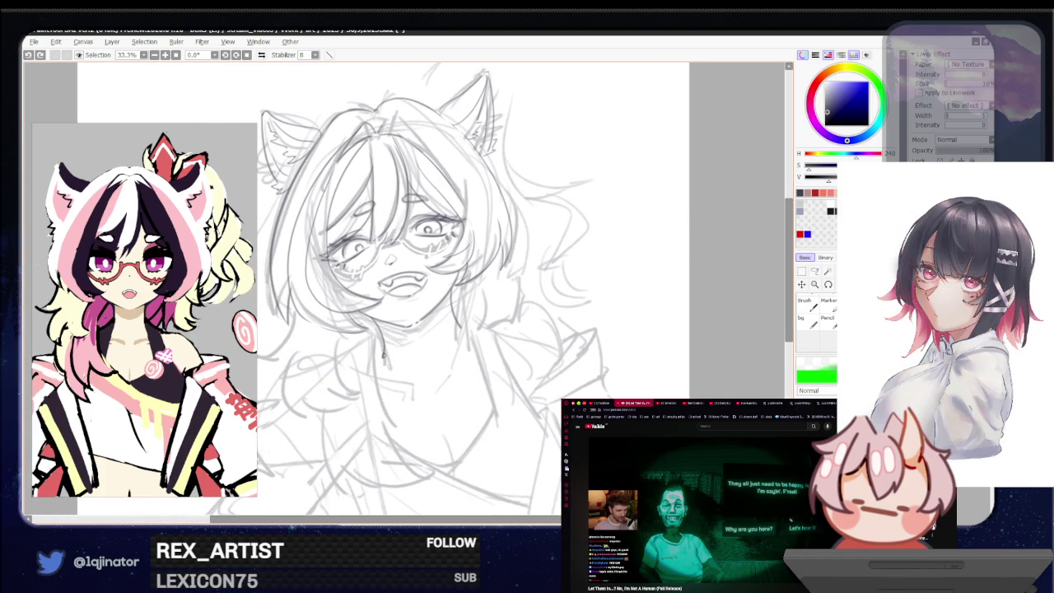
{"action": "left_click_drag", "start_coordinate": [383, 345], "coordinate": [384, 404]}
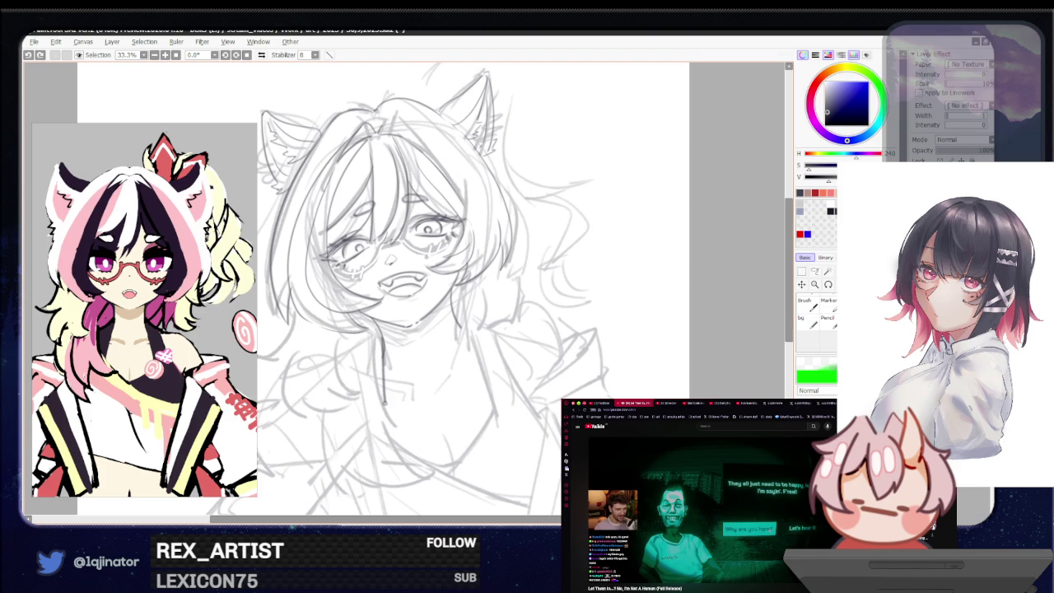
{"action": "left_click_drag", "start_coordinate": [464, 323], "coordinate": [496, 417]}
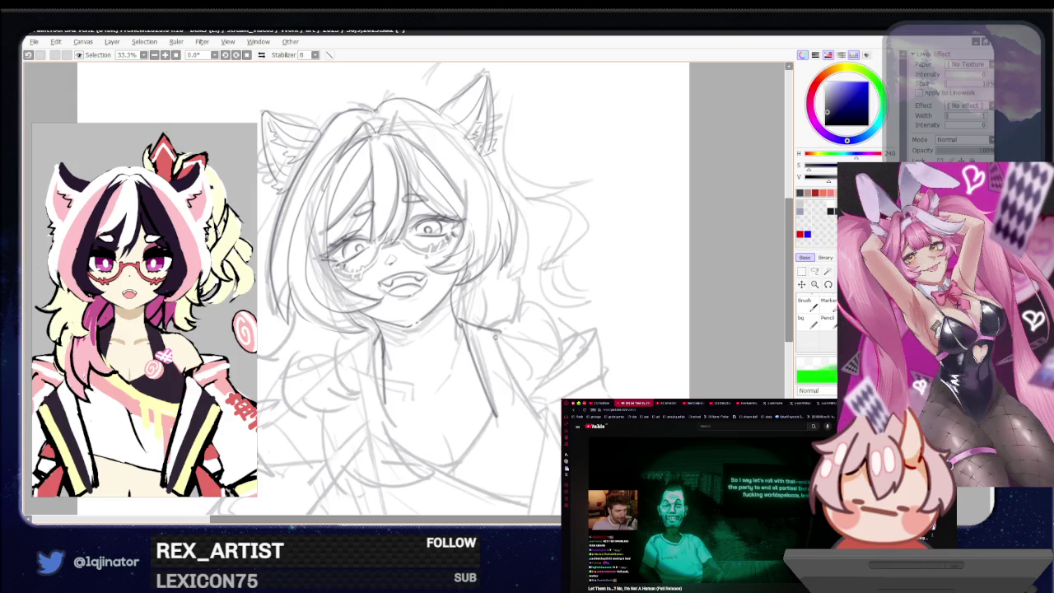
{"action": "left_click_drag", "start_coordinate": [492, 332], "coordinate": [537, 419]}
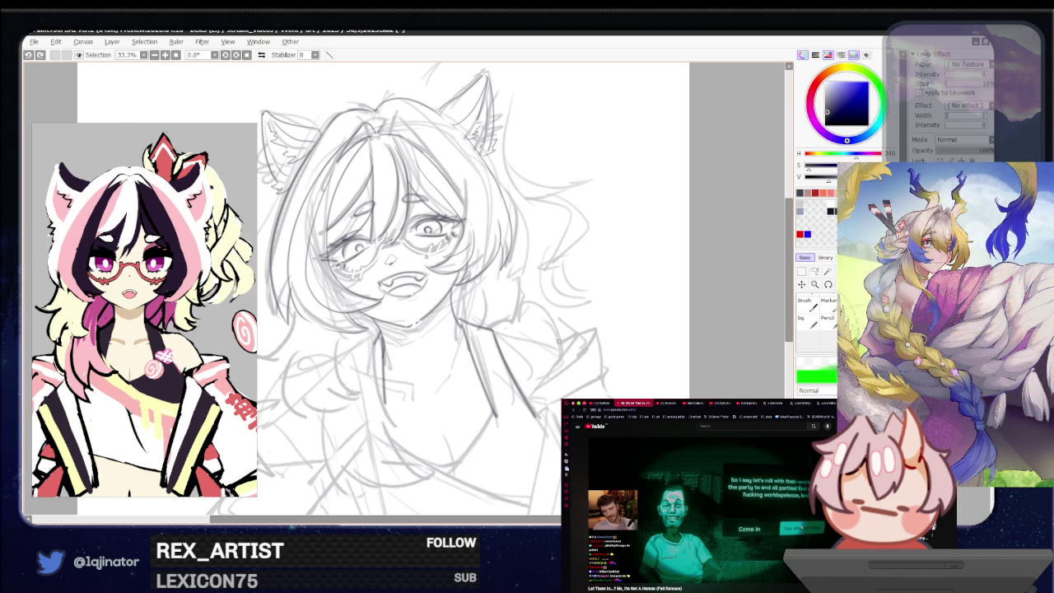
Step: Mirror the sketch and zoom out to 16.6% to view the whole page flipped
{"action": "key", "text": "h"}
{"action": "scroll", "coordinate": [486, 350], "scroll_direction": "left", "scroll_amount": 1}
{"action": "scroll", "coordinate": [503, 323], "scroll_direction": "left", "scroll_amount": 1}
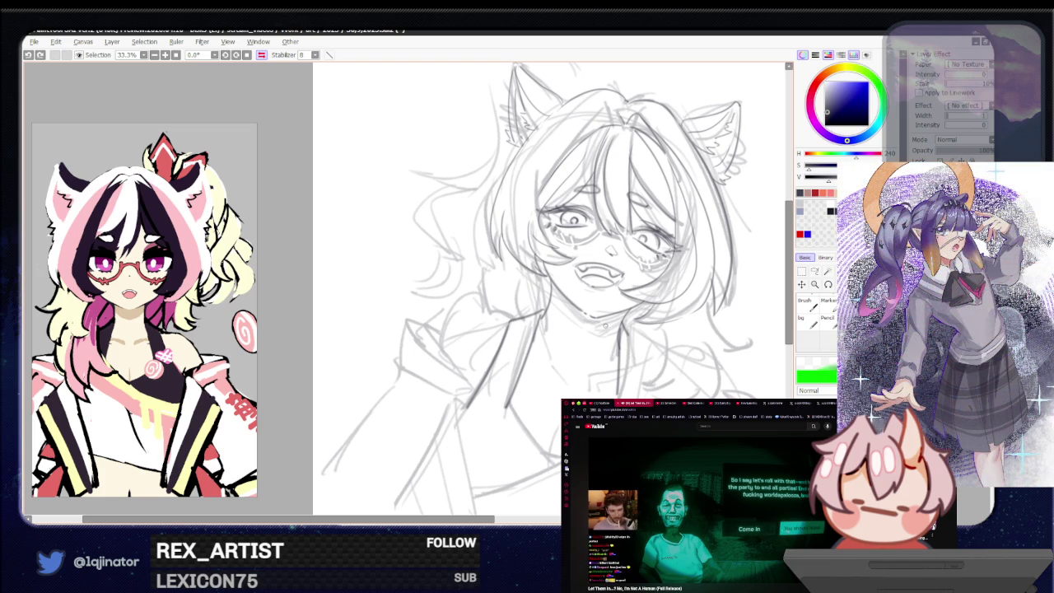
{"action": "scroll", "coordinate": [606, 327], "scroll_direction": "down", "scroll_amount": 2}
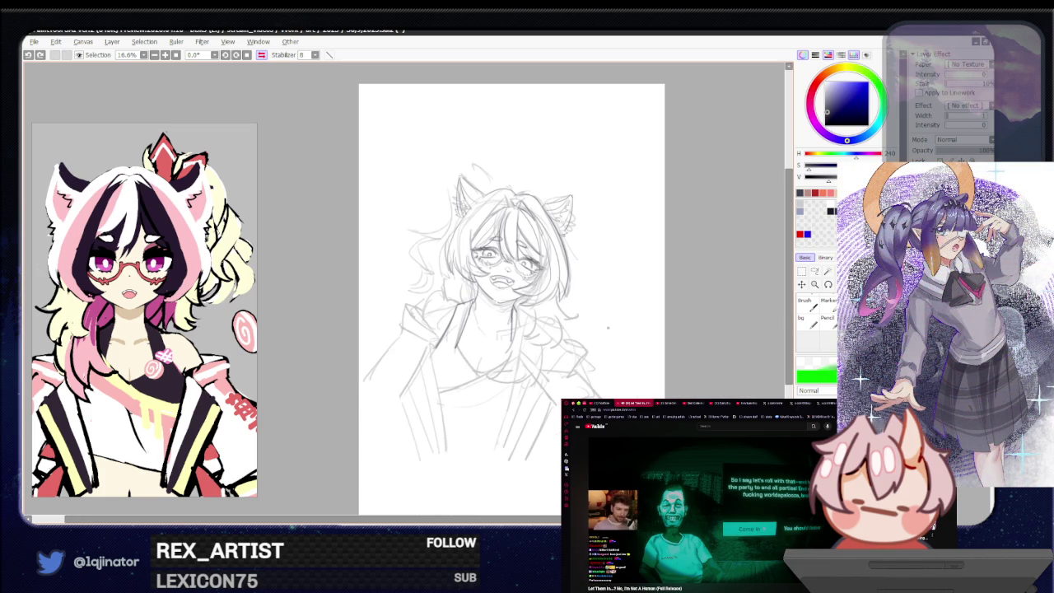
Step: Unflip the view, reposition the page, and zoom to 33.3% on the face and jacket
{"action": "scroll", "coordinate": [606, 327], "scroll_direction": "right", "scroll_amount": 3}
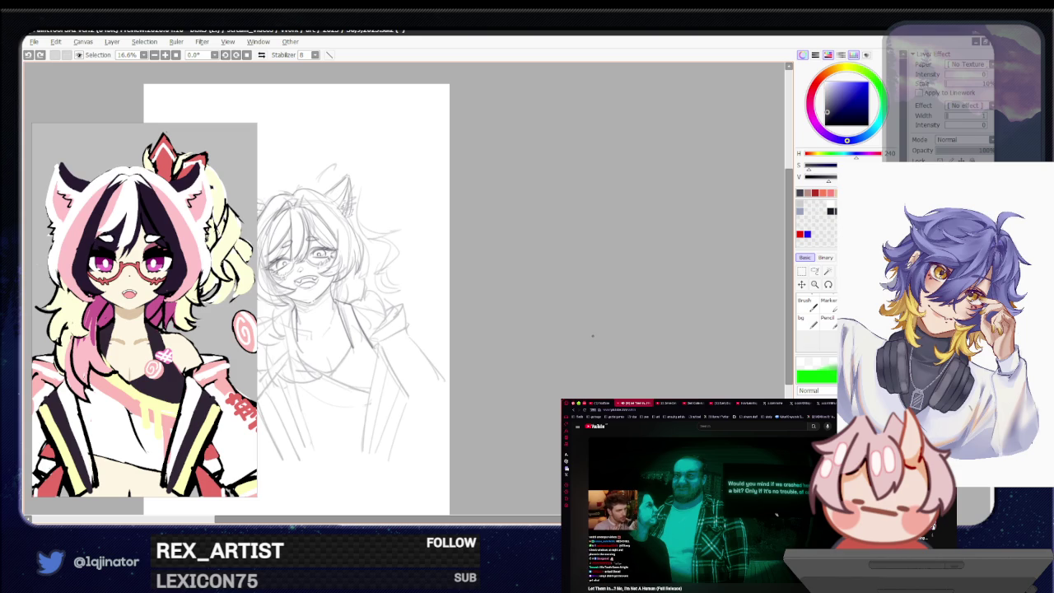
{"action": "left_click_drag", "start_coordinate": [393, 377], "coordinate": [426, 378]}
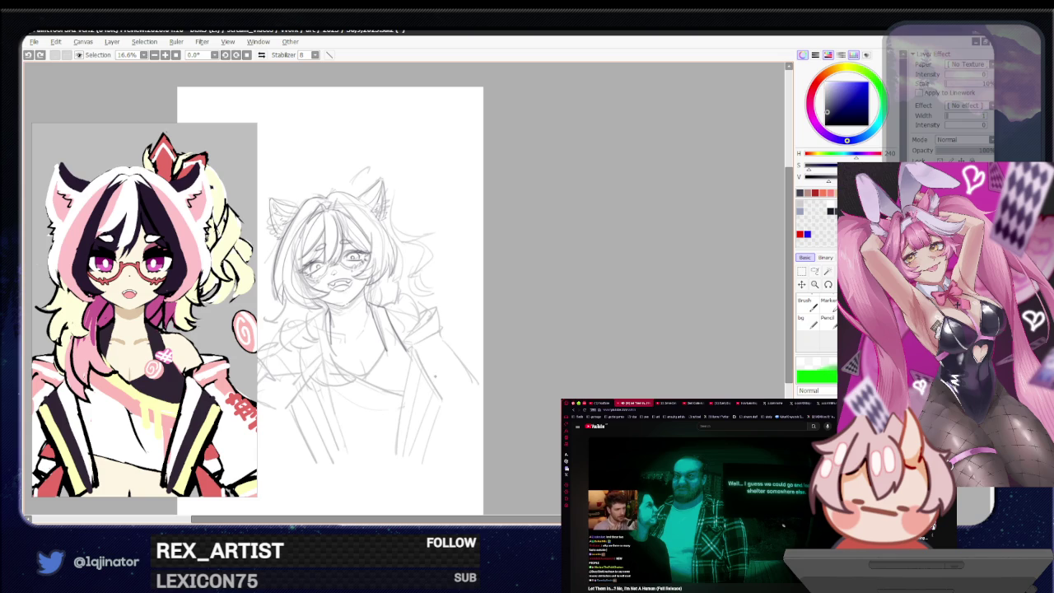
{"action": "scroll", "coordinate": [445, 379], "scroll_direction": "up", "scroll_amount": 3}
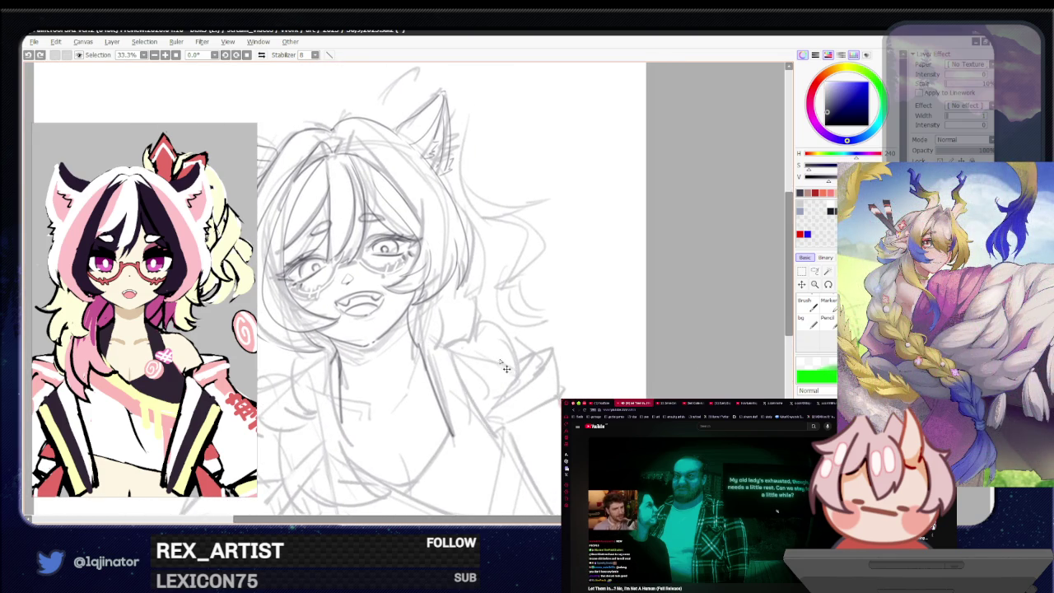
Step: Redraw a short jaw line and draw the neck line down toward the chest
{"action": "key", "text": "ctrl+z"}
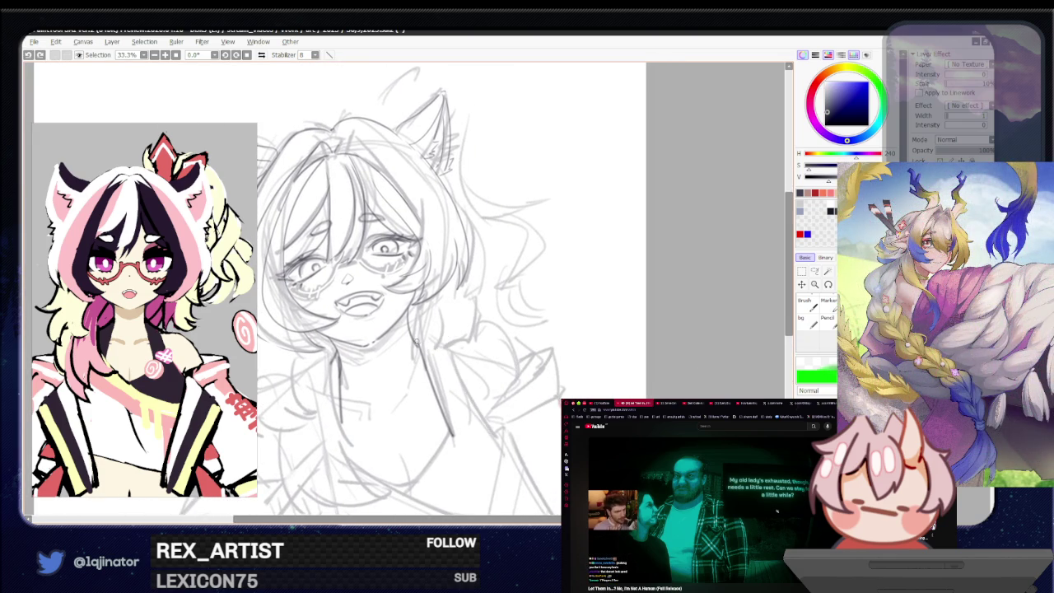
{"action": "left_click_drag", "start_coordinate": [412, 340], "coordinate": [443, 340]}
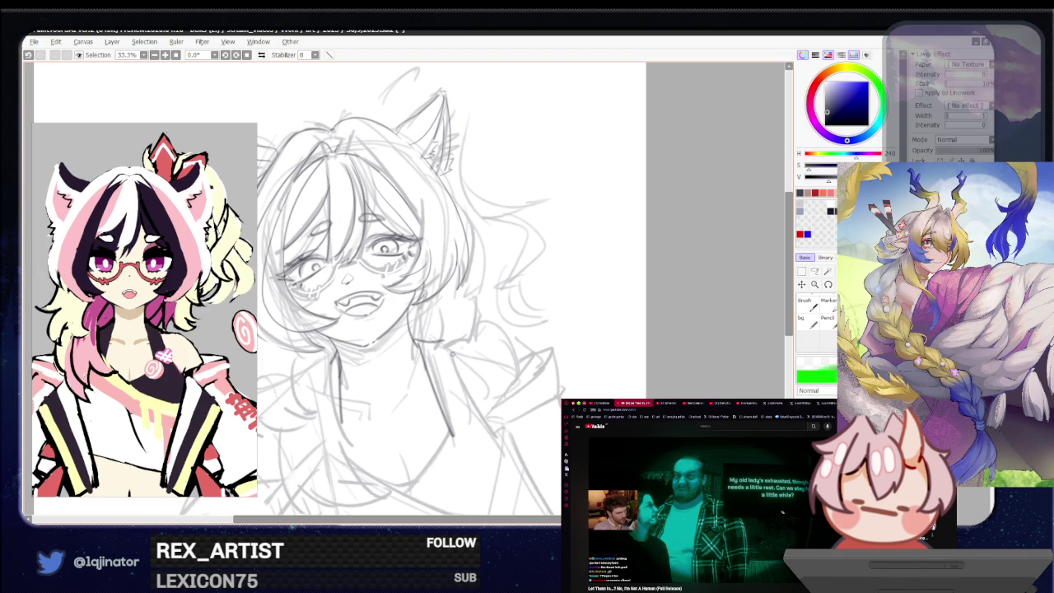
{"action": "left_click_drag", "start_coordinate": [445, 342], "coordinate": [474, 407]}
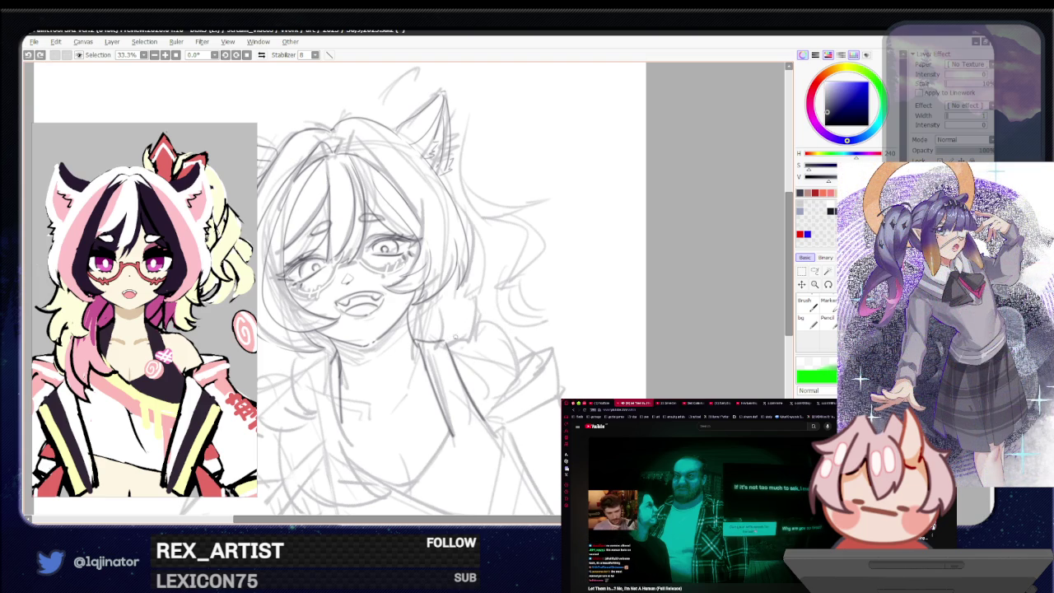
{"action": "mouse_move", "coordinate": [396, 346]}
{"action": "left_mouse_down"}
{"action": "mouse_move", "coordinate": [490, 338]}
{"action": "mouse_move", "coordinate": [447, 342]}
{"action": "mouse_move", "coordinate": [480, 329]}
{"action": "left_mouse_up"}
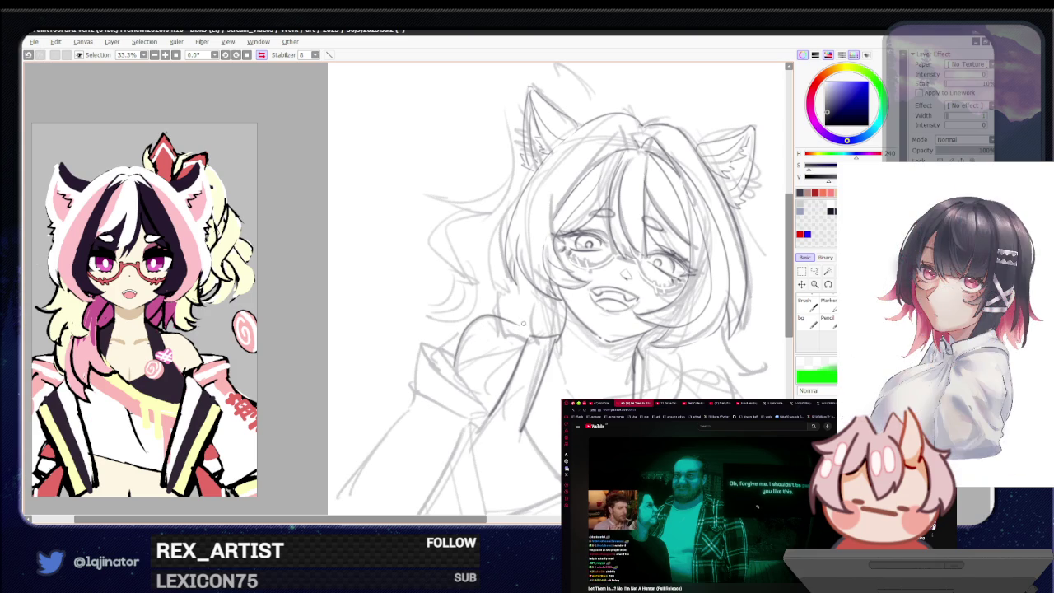
Step: Mirror the sketch and draw a curve over the jacket shoulder
{"action": "key", "text": "h"}
{"action": "left_click_drag", "start_coordinate": [440, 339], "coordinate": [606, 355]}
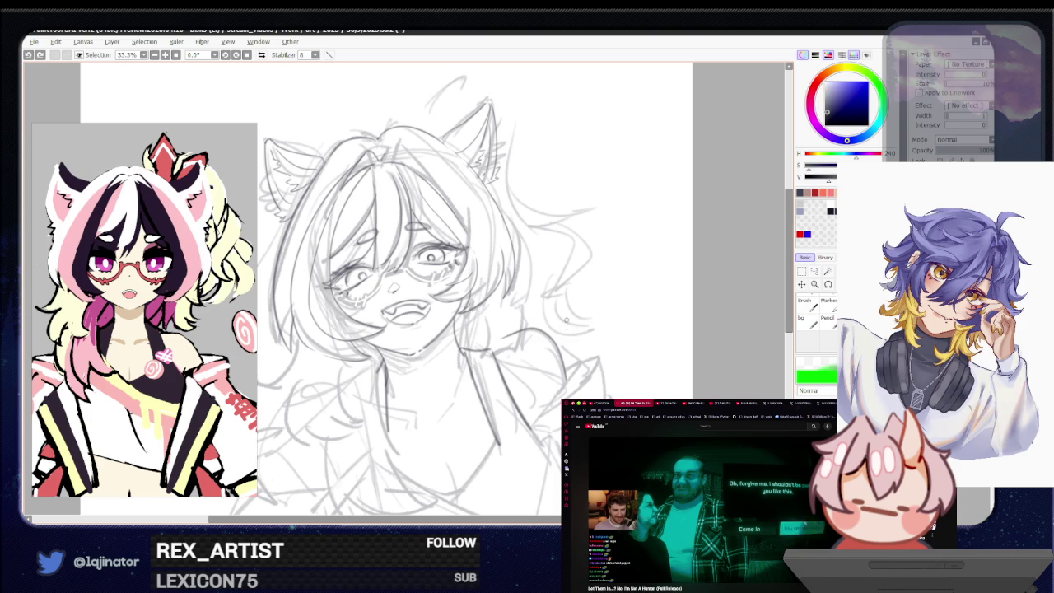
{"action": "left_click_drag", "start_coordinate": [521, 328], "coordinate": [559, 359]}
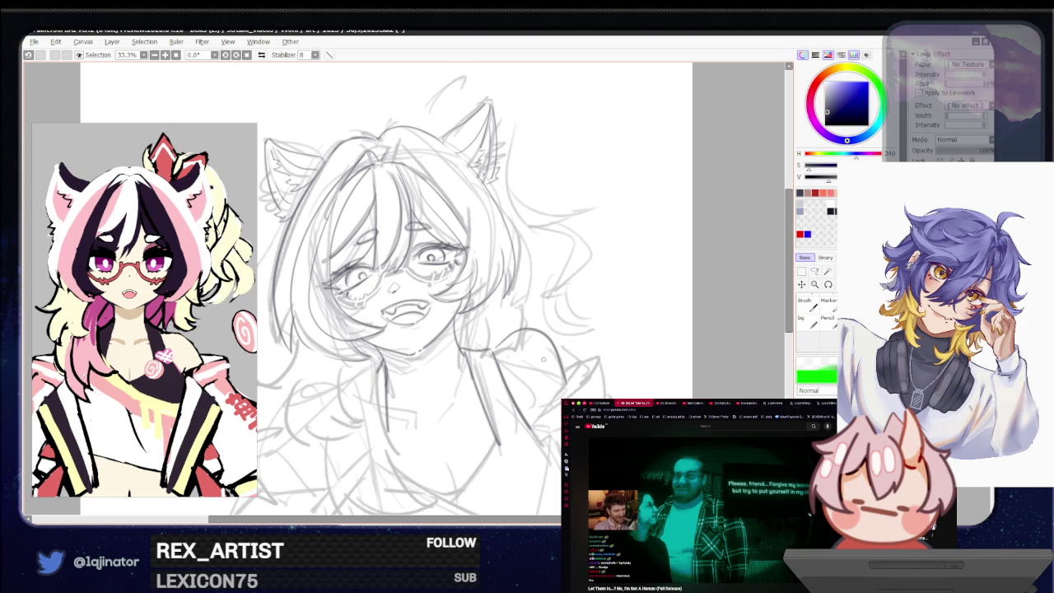
{"action": "scroll", "coordinate": [543, 354], "scroll_direction": "down", "scroll_amount": 2}
{"action": "scroll", "coordinate": [534, 356], "scroll_direction": "down", "scroll_amount": 1}
{"action": "scroll", "coordinate": [533, 355], "scroll_direction": "up", "scroll_amount": 2}
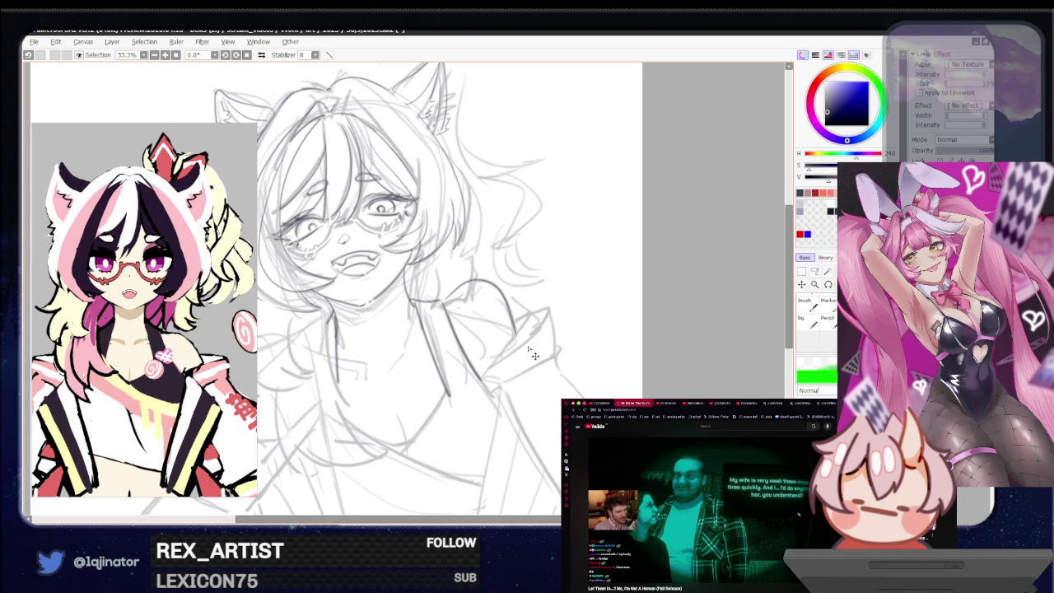
Step: Undo the shoulder curve and a short shoulder line, toggle eraser and pencil, and recentre the sketch
{"action": "key", "text": "ctrl+z"}
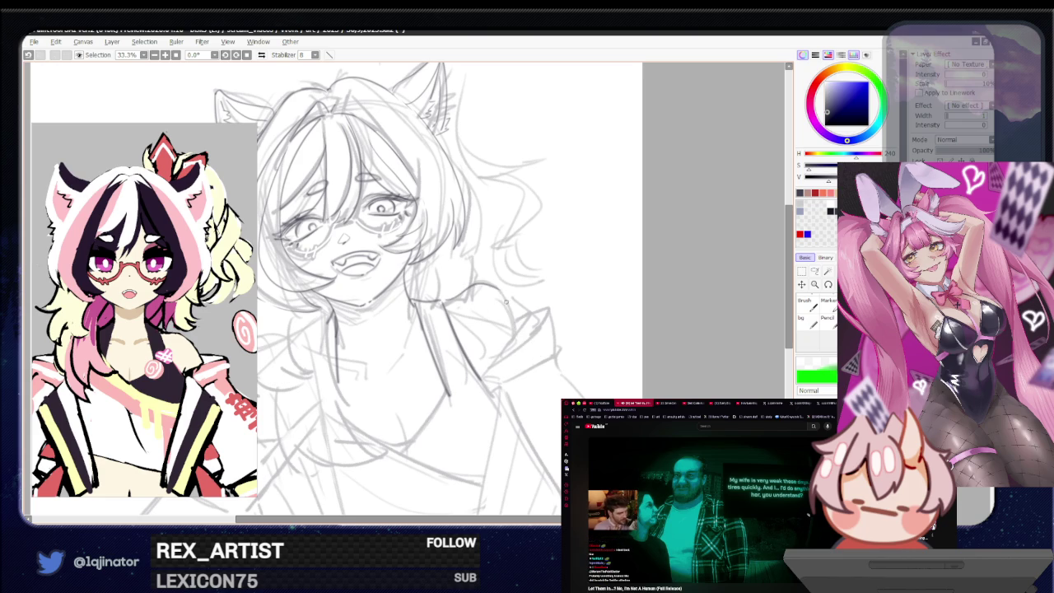
{"action": "left_click_drag", "start_coordinate": [452, 295], "coordinate": [502, 296]}
{"action": "key", "text": "ctrl+z"}
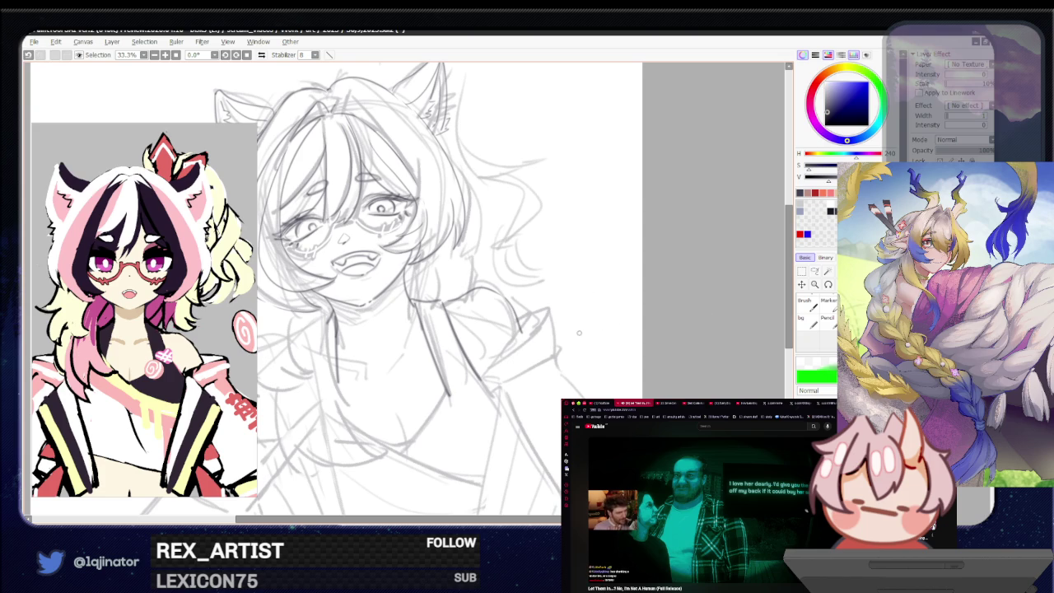
{"action": "key", "text": "e"}
{"action": "key", "text": "b"}
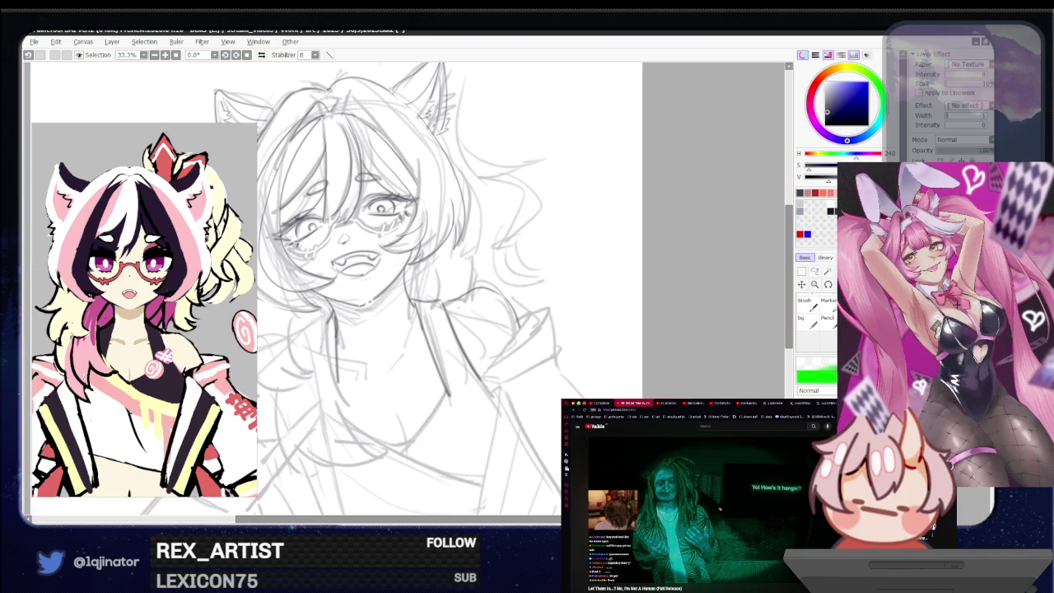
{"action": "mouse_move", "coordinate": [513, 398]}
{"action": "left_mouse_down"}
{"action": "mouse_move", "coordinate": [532, 414]}
{"action": "mouse_move", "coordinate": [523, 443]}
{"action": "left_mouse_up"}
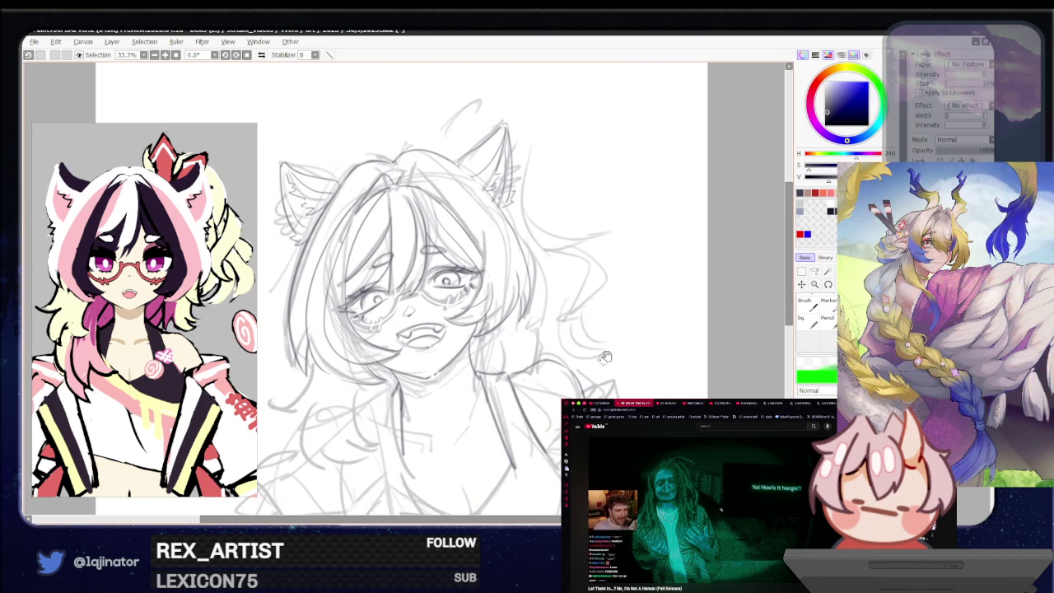
Step: Rotate the canvas to about 6.3° around the face and reposition the tilted page
{"action": "scroll", "coordinate": [488, 320], "scroll_direction": "up", "scroll_amount": 1}
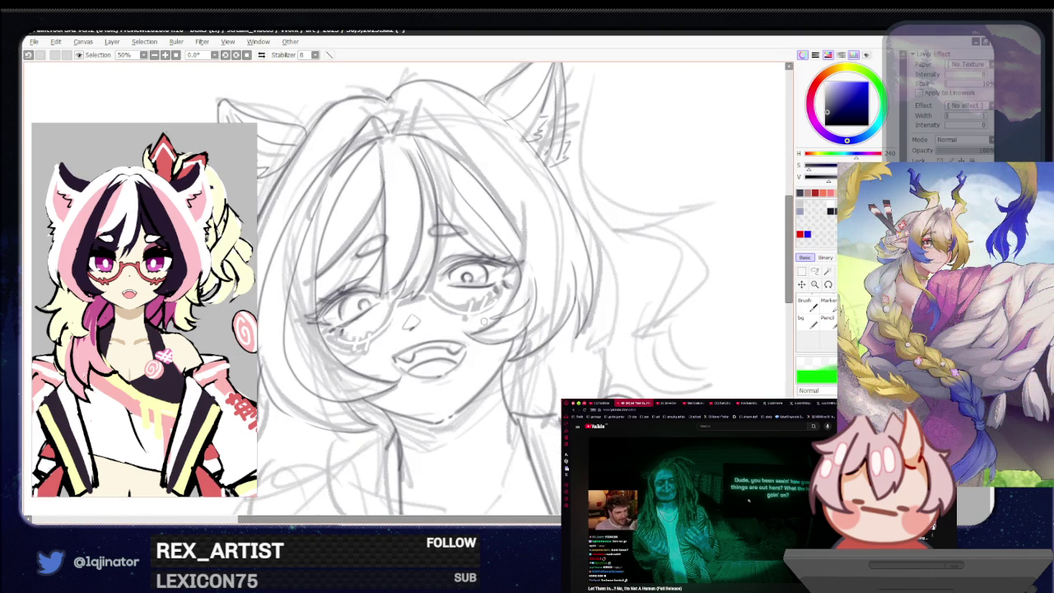
{"action": "left_click_drag", "start_coordinate": [489, 320], "coordinate": [458, 323]}
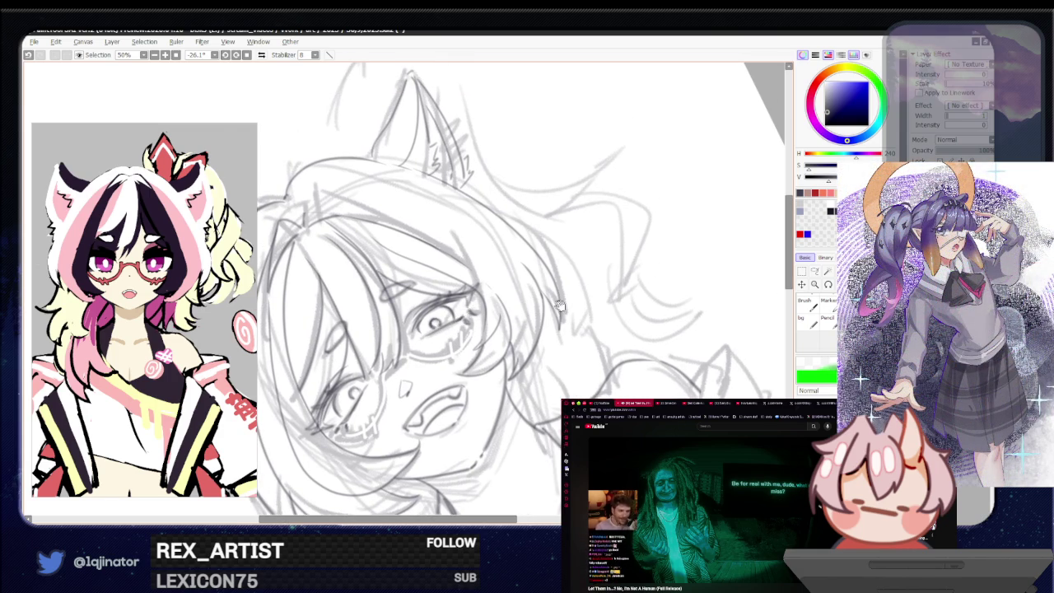
{"action": "left_click_drag", "start_coordinate": [472, 305], "coordinate": [475, 385]}
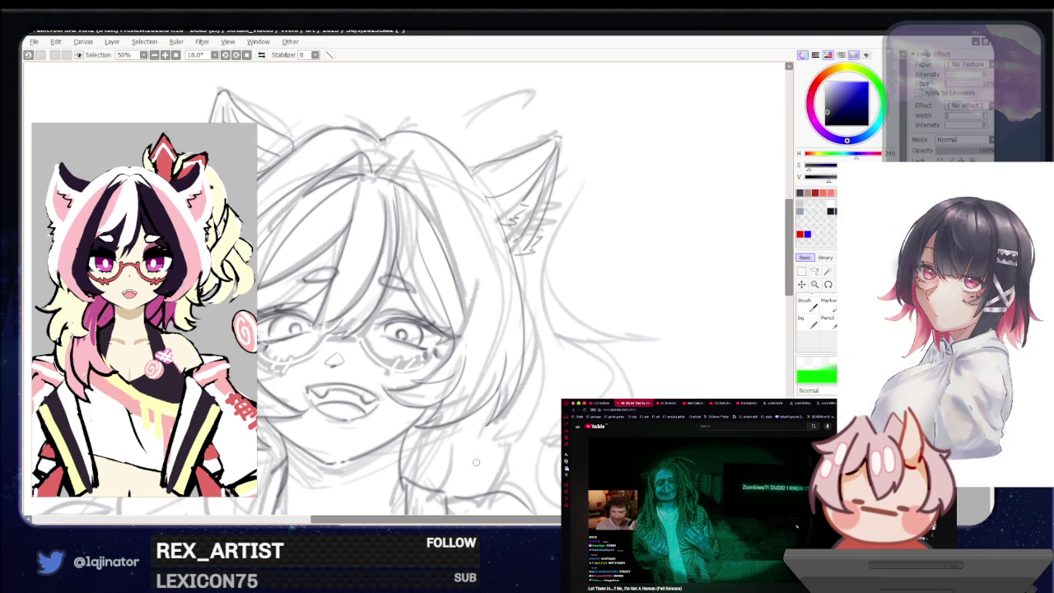
{"action": "scroll", "coordinate": [472, 420], "scroll_direction": "down", "scroll_amount": 3}
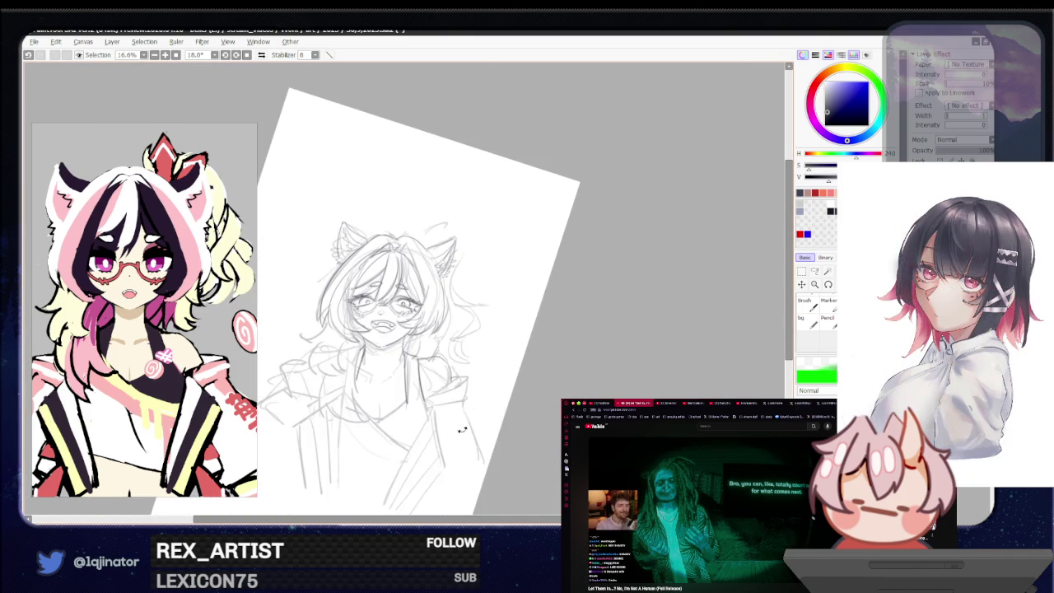
{"action": "left_click_drag", "start_coordinate": [465, 428], "coordinate": [495, 415]}
{"action": "scroll", "coordinate": [530, 380], "scroll_direction": "up", "scroll_amount": 2}
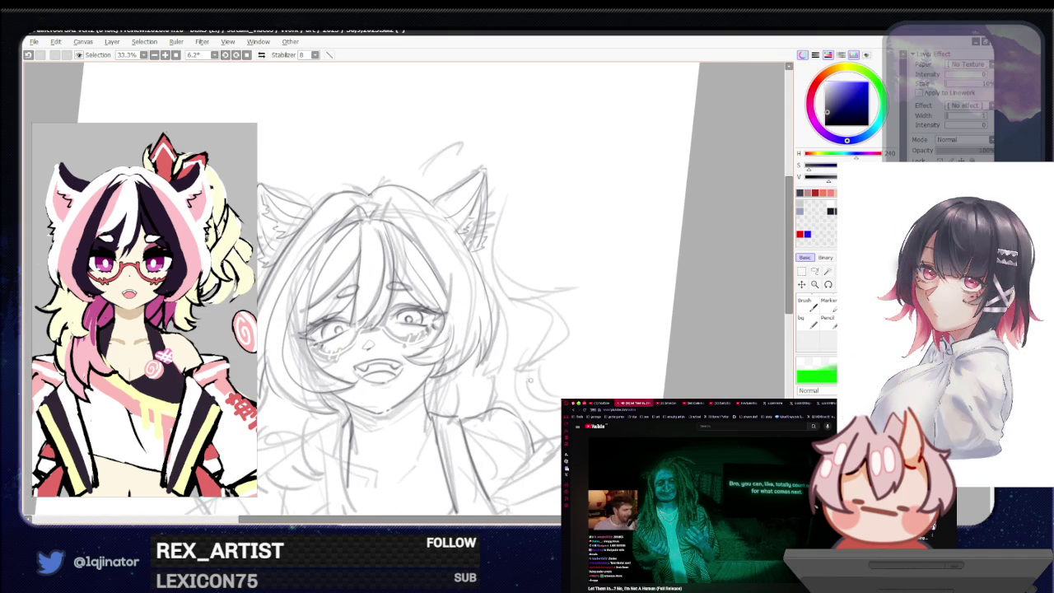
{"action": "mouse_move", "coordinate": [487, 418]}
{"action": "left_mouse_down"}
{"action": "mouse_move", "coordinate": [510, 397]}
{"action": "mouse_move", "coordinate": [500, 419]}
{"action": "left_mouse_up"}
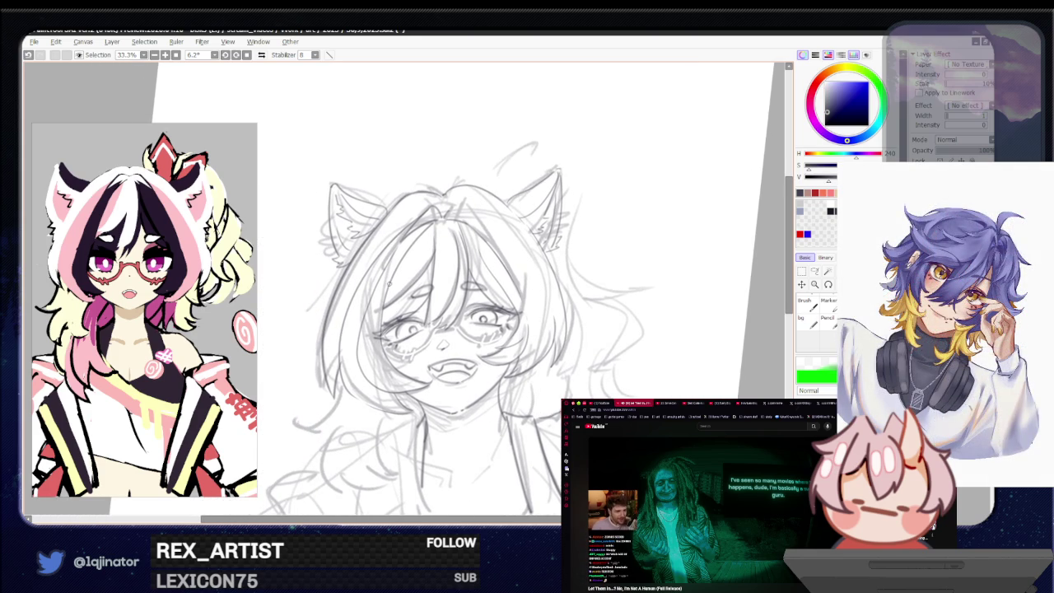
Step: Set the zoom back to 33.3% and darken the line along the jaw
{"action": "scroll", "coordinate": [675, 330], "scroll_direction": "down", "scroll_amount": 1}
{"action": "scroll", "coordinate": [675, 329], "scroll_direction": "down", "scroll_amount": 2}
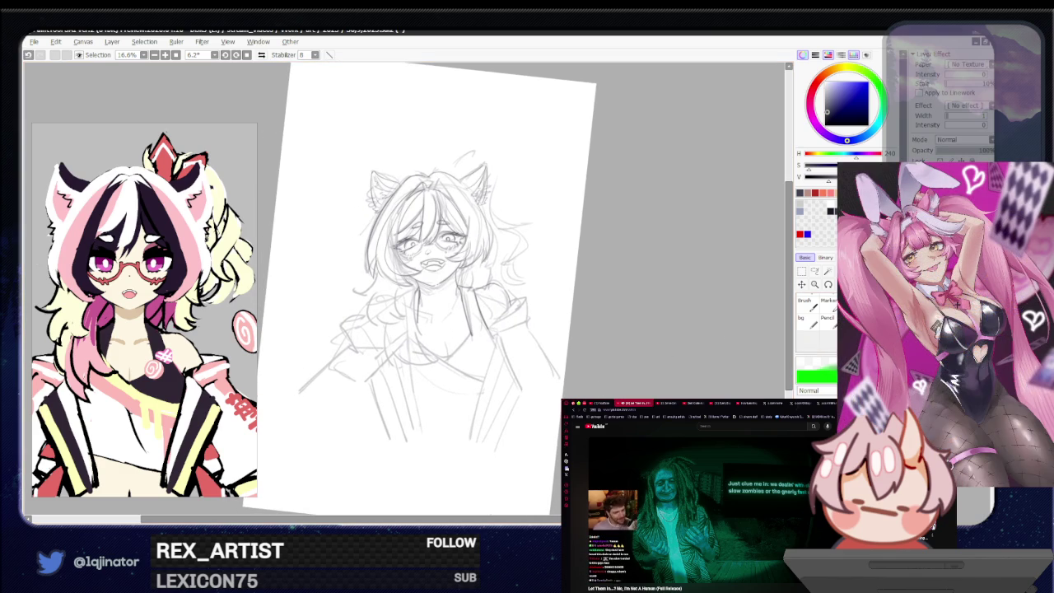
{"action": "scroll", "coordinate": [539, 355], "scroll_direction": "up", "scroll_amount": 3}
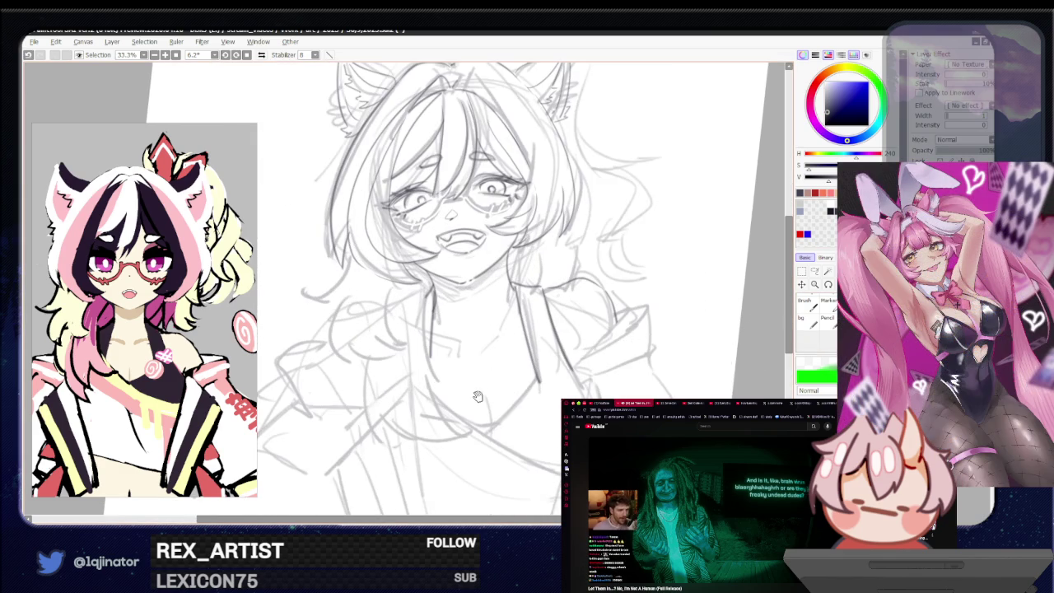
{"action": "scroll", "coordinate": [539, 356], "scroll_direction": "down", "scroll_amount": 1}
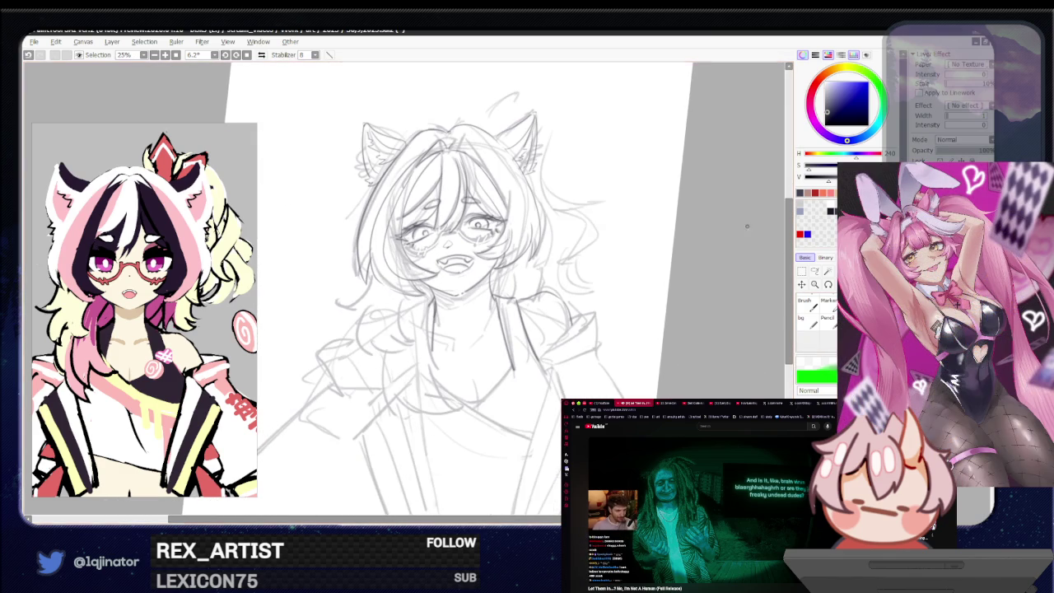
{"action": "scroll", "coordinate": [406, 346], "scroll_direction": "up", "scroll_amount": 1}
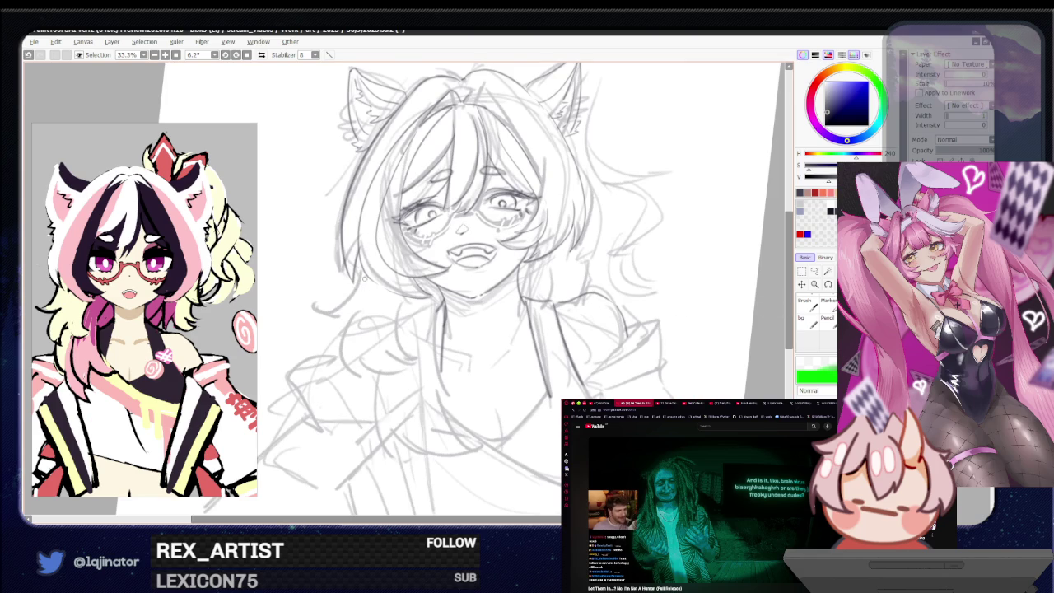
{"action": "left_click_drag", "start_coordinate": [352, 306], "coordinate": [313, 318]}
Step: Discard an extra jaw stroke, then add a short vertical chest line and redraw the jacket collar
{"action": "mouse_move", "coordinate": [339, 284]}
{"action": "left_mouse_down"}
{"action": "mouse_move", "coordinate": [321, 322]}
{"action": "mouse_move", "coordinate": [336, 328]}
{"action": "mouse_move", "coordinate": [321, 322]}
{"action": "left_mouse_up"}
{"action": "key", "text": "ctrl+z"}
{"action": "key", "text": "ctrl+z"}
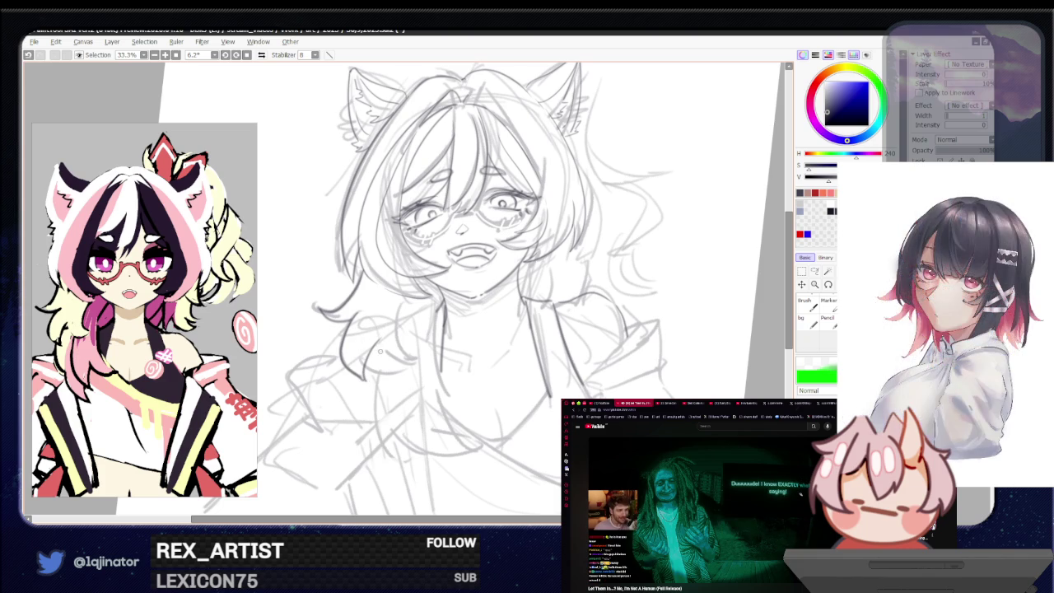
{"action": "left_click_drag", "start_coordinate": [368, 355], "coordinate": [367, 383]}
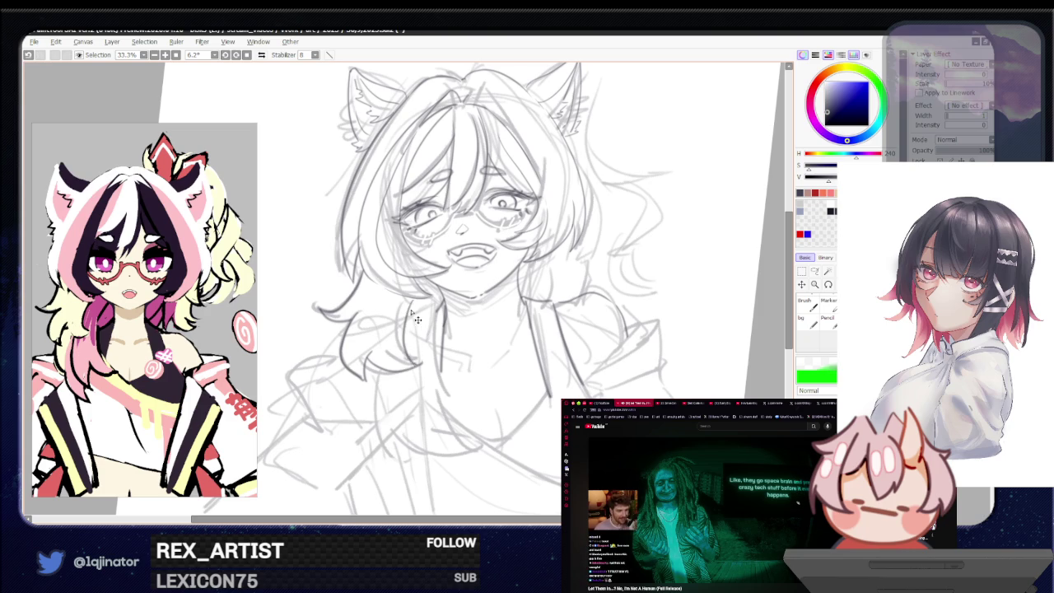
{"action": "left_click_drag", "start_coordinate": [408, 299], "coordinate": [420, 364]}
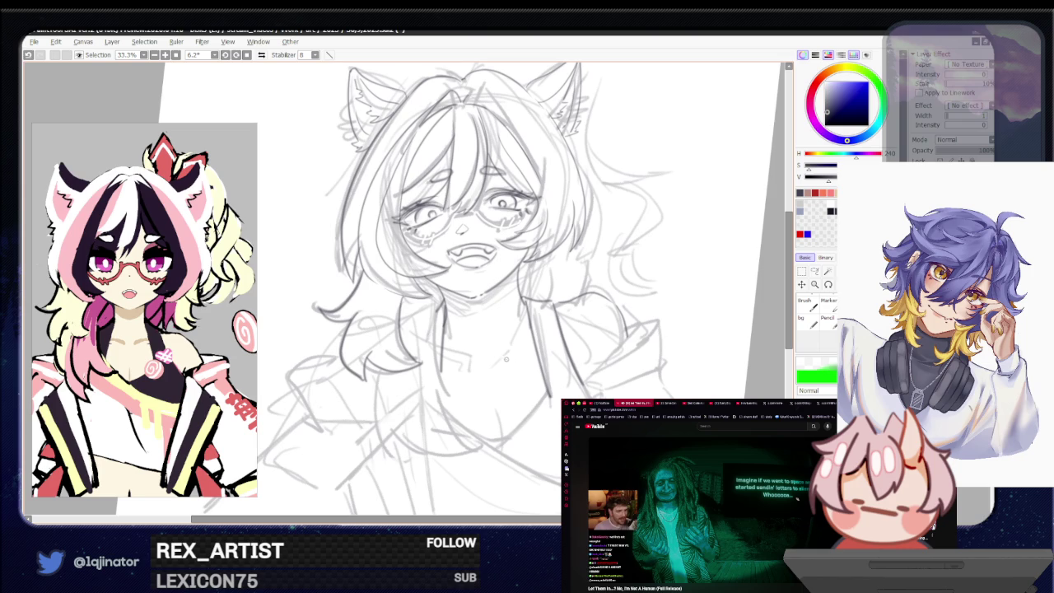
Step: Retry the curved neck-and-chest line several times, undoing each unsatisfying attempt
{"action": "left_click_drag", "start_coordinate": [474, 389], "coordinate": [434, 378]}
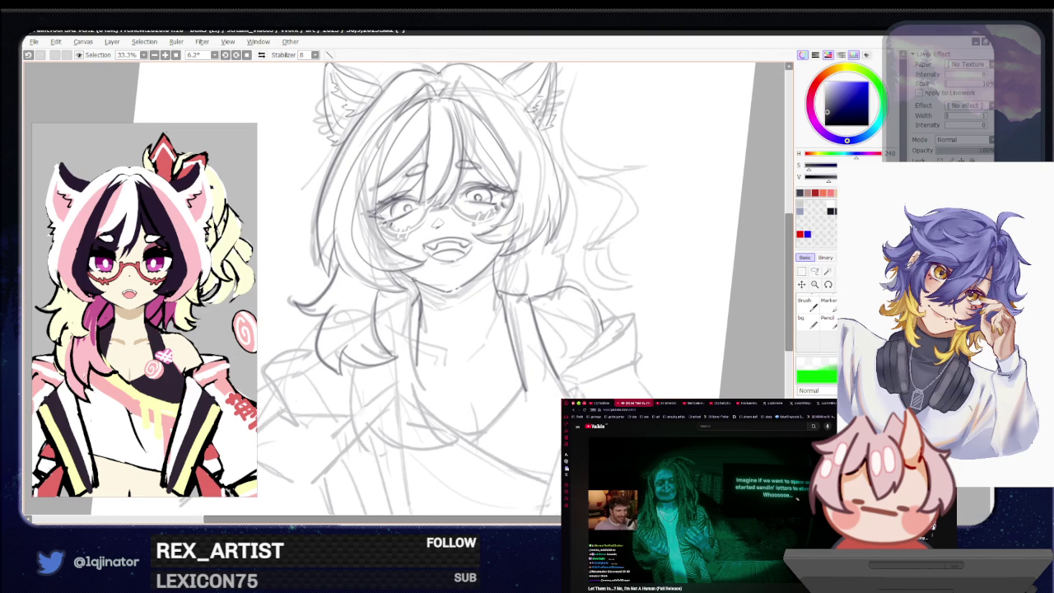
{"action": "left_click_drag", "start_coordinate": [410, 338], "coordinate": [436, 402]}
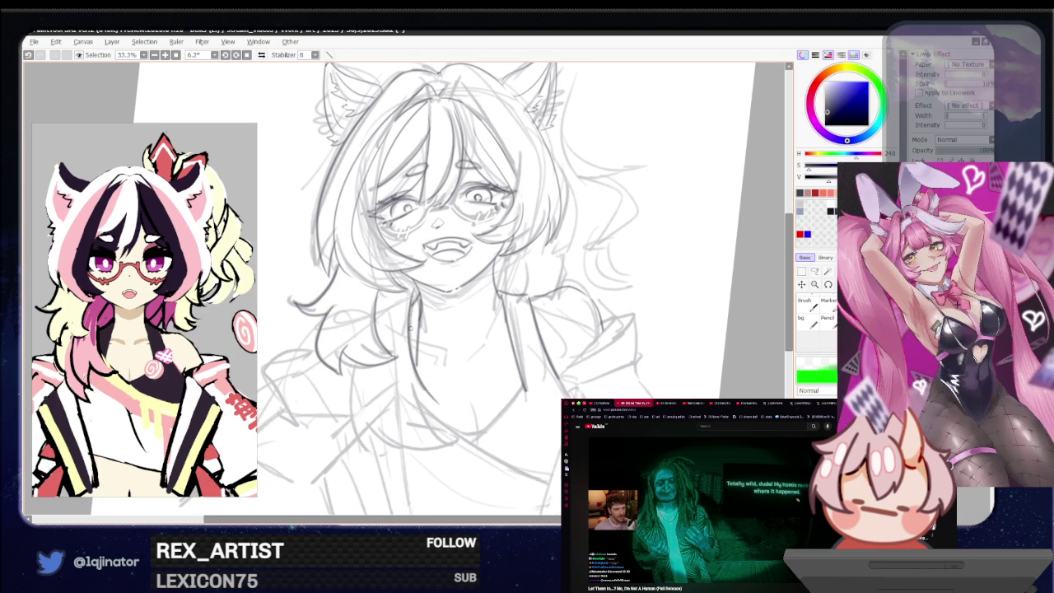
{"action": "key", "text": "ctrl+z"}
{"action": "left_click_drag", "start_coordinate": [409, 303], "coordinate": [436, 388]}
{"action": "key", "text": "ctrl+z"}
{"action": "left_click_drag", "start_coordinate": [409, 302], "coordinate": [444, 398]}
{"action": "key", "text": "ctrl+z"}
{"action": "key", "text": "ctrl+z"}
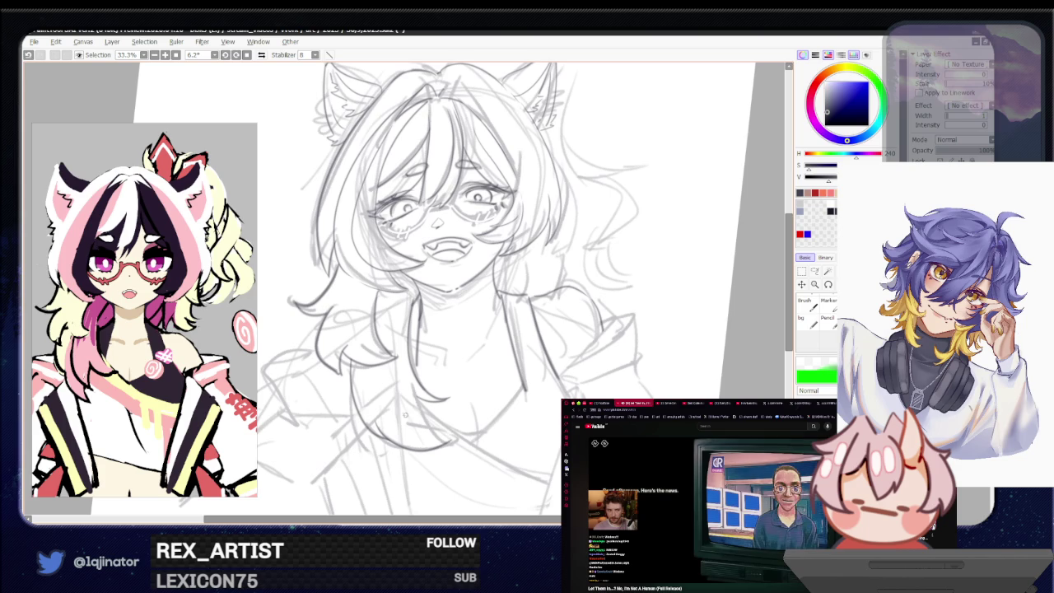
Step: Replace the old chin stroke with a shifted jaw line and a new chin-to-neck line
{"action": "key", "text": "ctrl+z"}
{"action": "left_click_drag", "start_coordinate": [383, 432], "coordinate": [457, 442]}
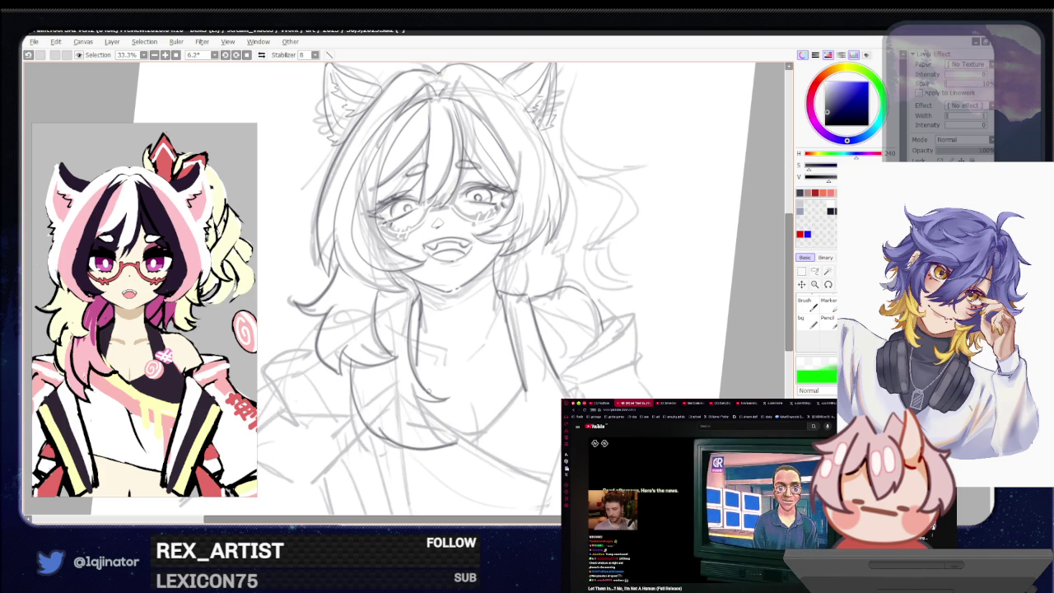
{"action": "left_click_drag", "start_coordinate": [416, 387], "coordinate": [460, 445]}
{"action": "key", "text": "ctrl+z"}
{"action": "left_click_drag", "start_coordinate": [416, 394], "coordinate": [454, 442]}
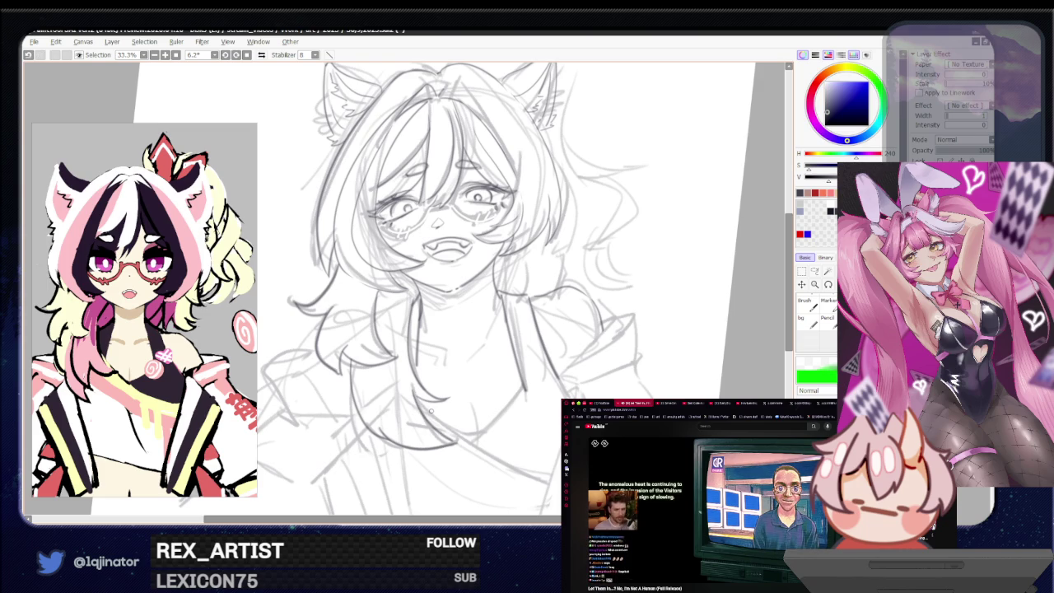
Step: Pan the view over toward the shoulder and add a short stroke there
{"action": "mouse_move", "coordinate": [477, 394]}
{"action": "left_mouse_down"}
{"action": "mouse_move", "coordinate": [466, 409]}
{"action": "mouse_move", "coordinate": [486, 392]}
{"action": "left_mouse_up"}
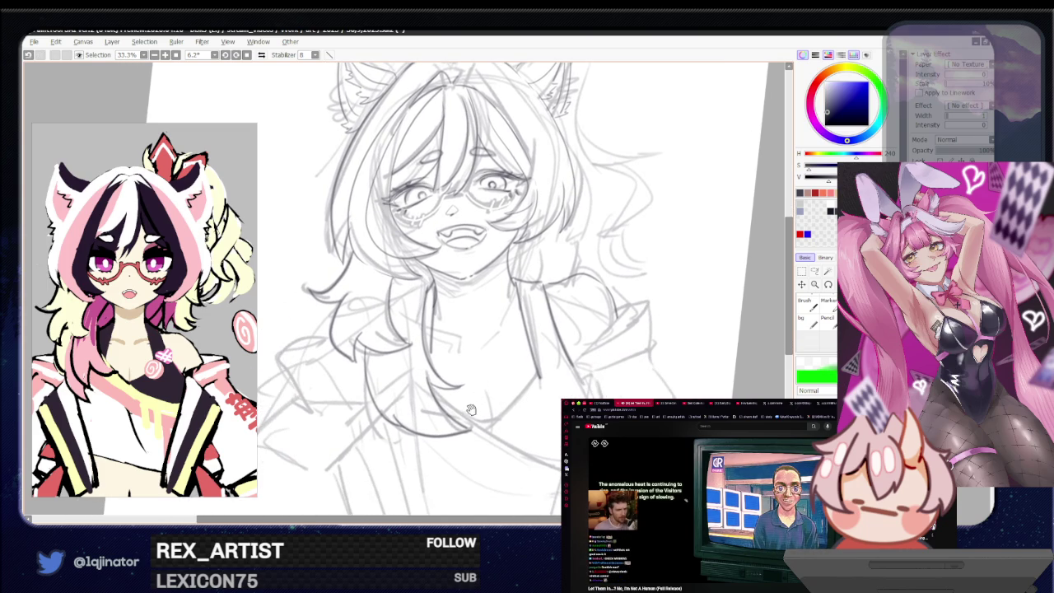
{"action": "mouse_move", "coordinate": [463, 414]}
{"action": "left_mouse_down"}
{"action": "mouse_move", "coordinate": [453, 437]}
{"action": "mouse_move", "coordinate": [450, 422]}
{"action": "left_mouse_up"}
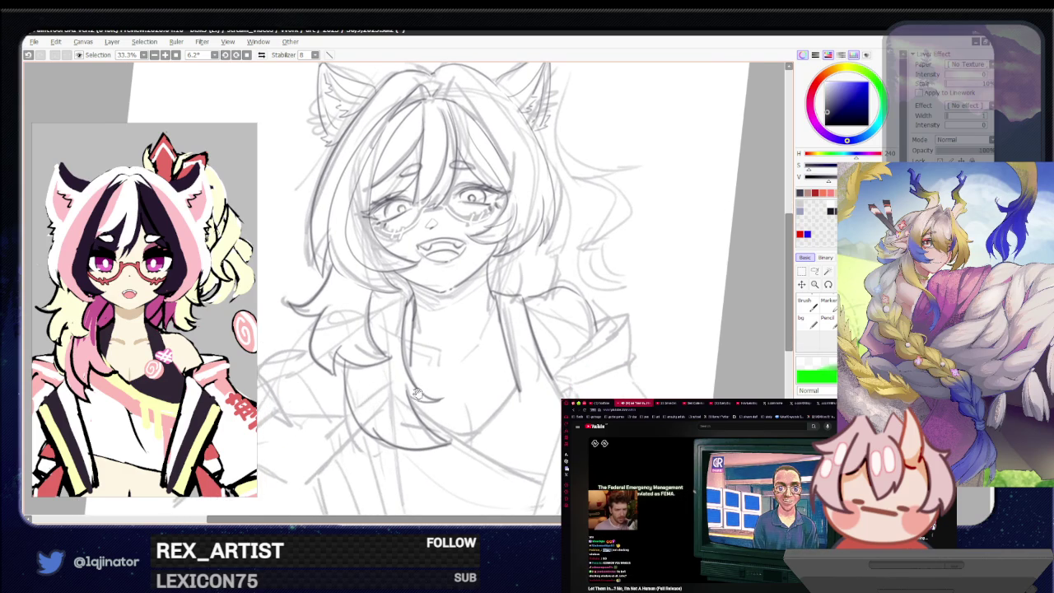
{"action": "left_click_drag", "start_coordinate": [496, 385], "coordinate": [501, 364]}
{"action": "left_click_drag", "start_coordinate": [509, 329], "coordinate": [491, 366]}
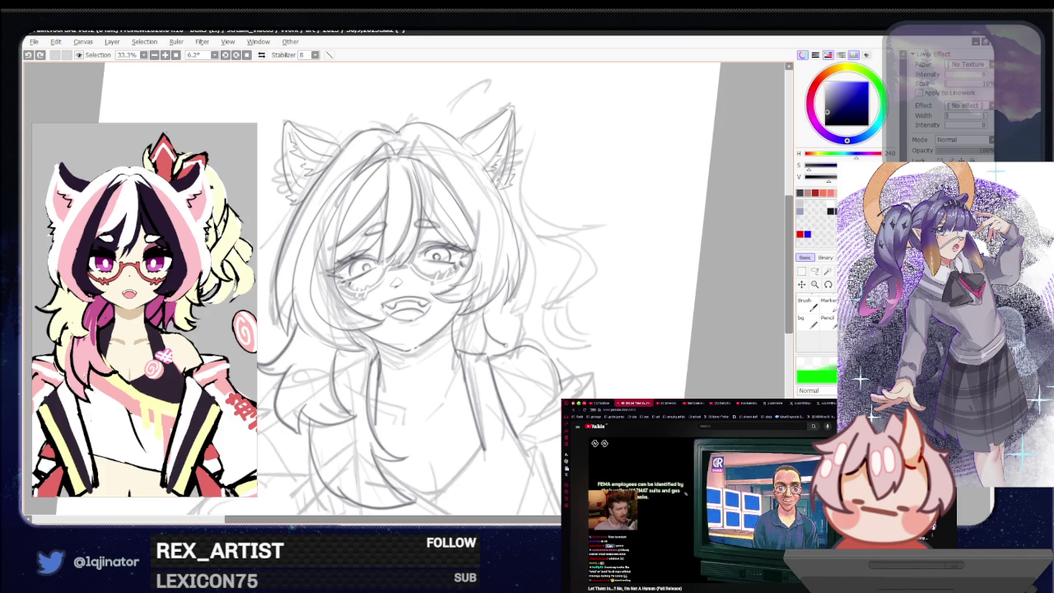
{"action": "left_click_drag", "start_coordinate": [486, 351], "coordinate": [509, 339]}
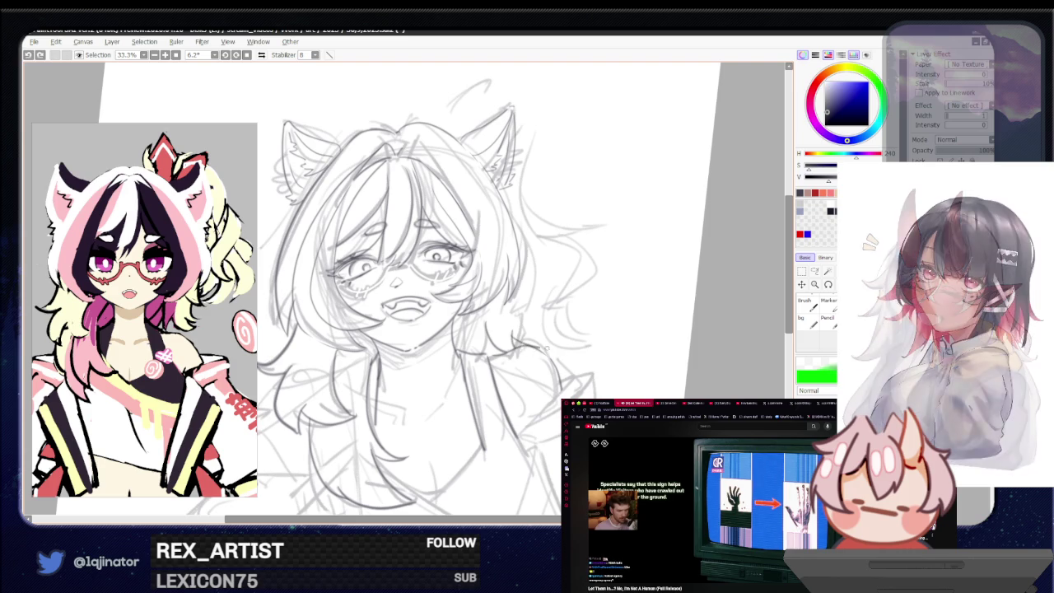
Step: Try hair strands to the right of the face, then undo them
{"action": "left_click_drag", "start_coordinate": [524, 340], "coordinate": [550, 344]}
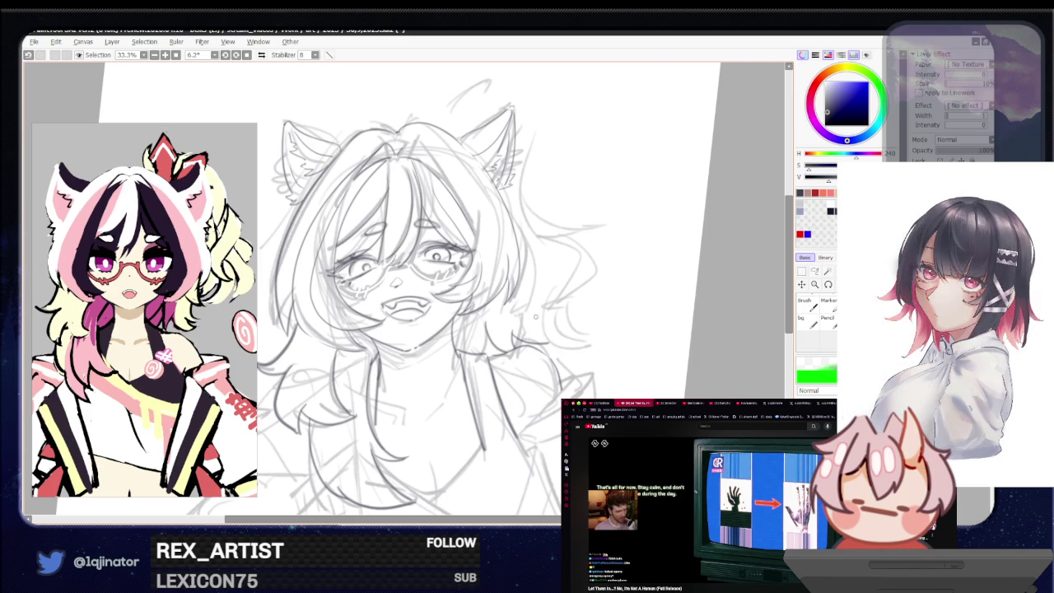
{"action": "left_click_drag", "start_coordinate": [517, 293], "coordinate": [547, 346]}
{"action": "key", "text": "ctrl+z"}
{"action": "left_click_drag", "start_coordinate": [516, 288], "coordinate": [545, 340]}
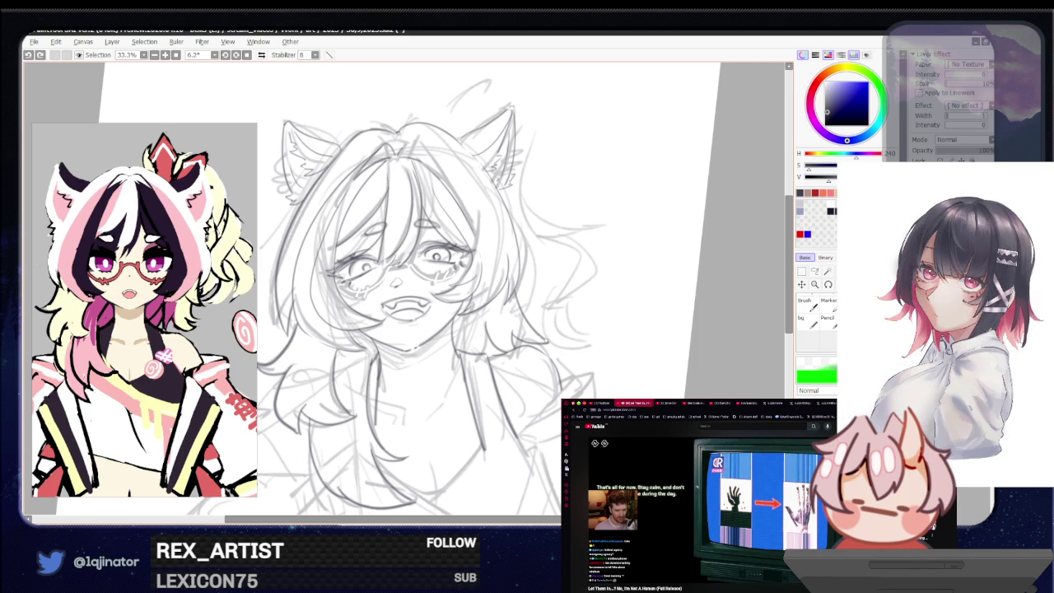
{"action": "key", "text": "ctrl+z"}
{"action": "key", "text": "ctrl+z"}
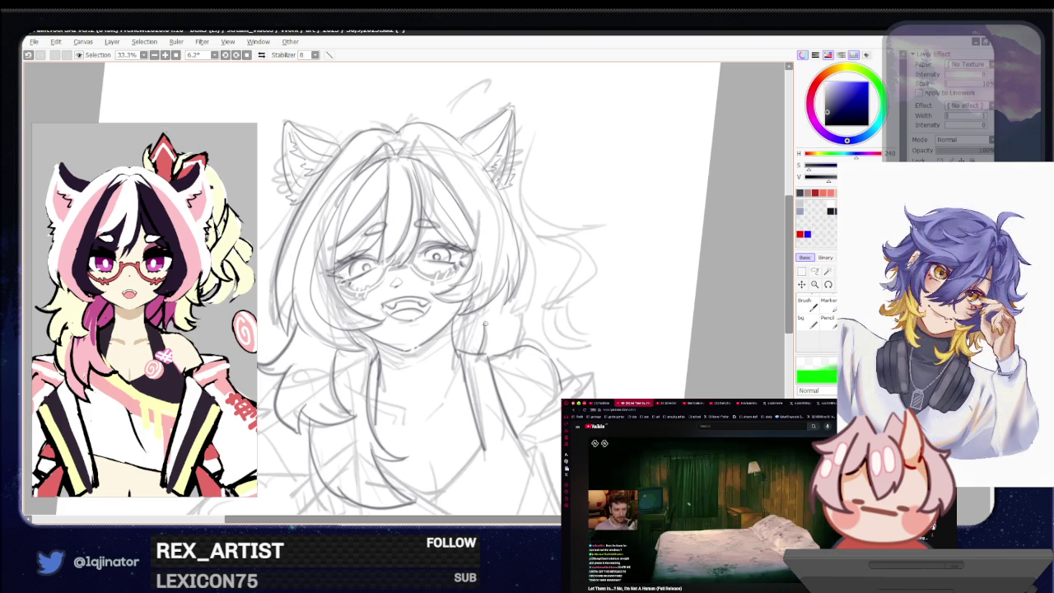
Step: Remove the shoulder stroke and retry a small stroke beside the shoulder, undoing it again
{"action": "key", "text": "ctrl+z"}
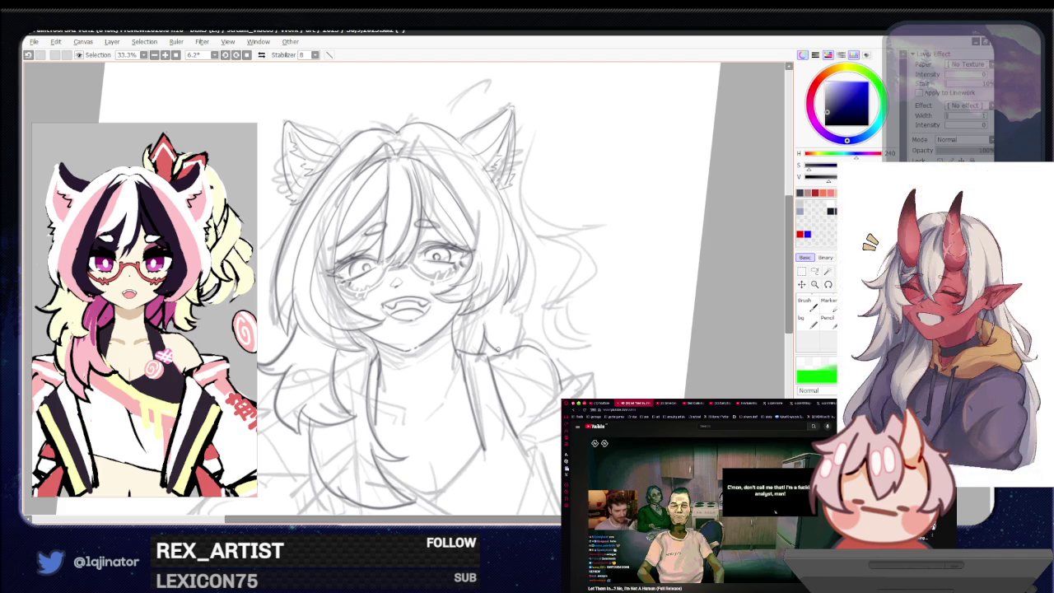
{"action": "key", "text": "ctrl+z"}
{"action": "left_click_drag", "start_coordinate": [483, 308], "coordinate": [498, 358]}
{"action": "key", "text": "ctrl+z"}
{"action": "left_click_drag", "start_coordinate": [481, 307], "coordinate": [496, 354]}
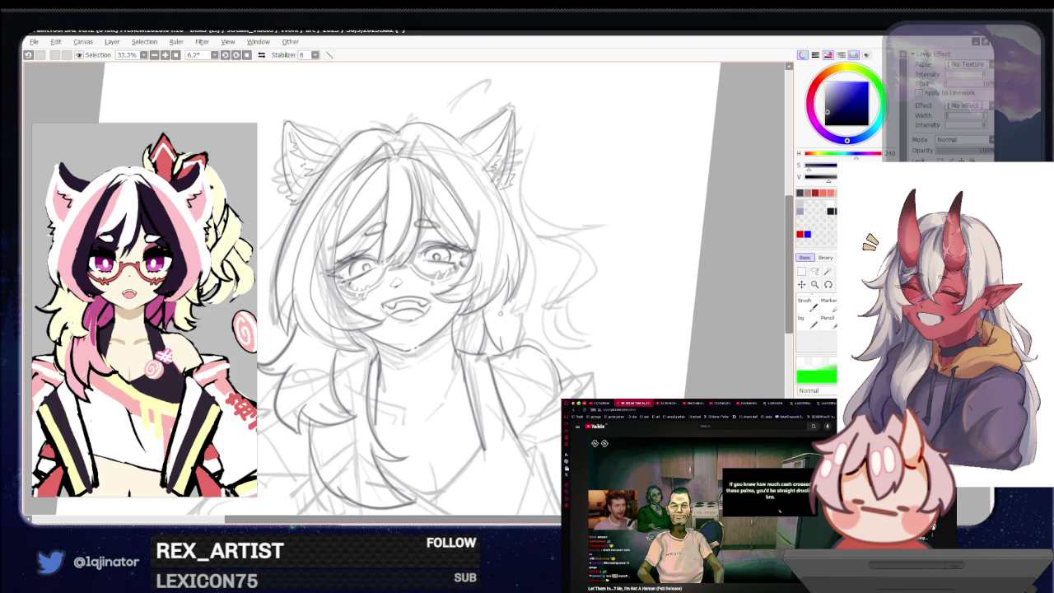
{"action": "key", "text": "ctrl+z"}
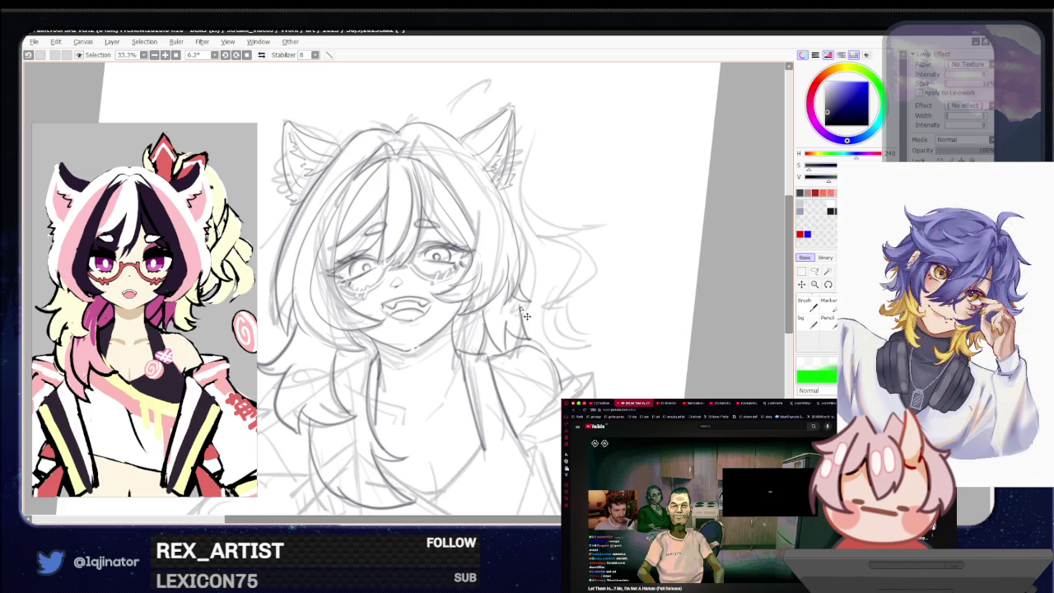
Step: Shift the view right and pencil in loose hair strands right of the face, retrying until satisfied
{"action": "left_click_drag", "start_coordinate": [509, 320], "coordinate": [536, 317]}
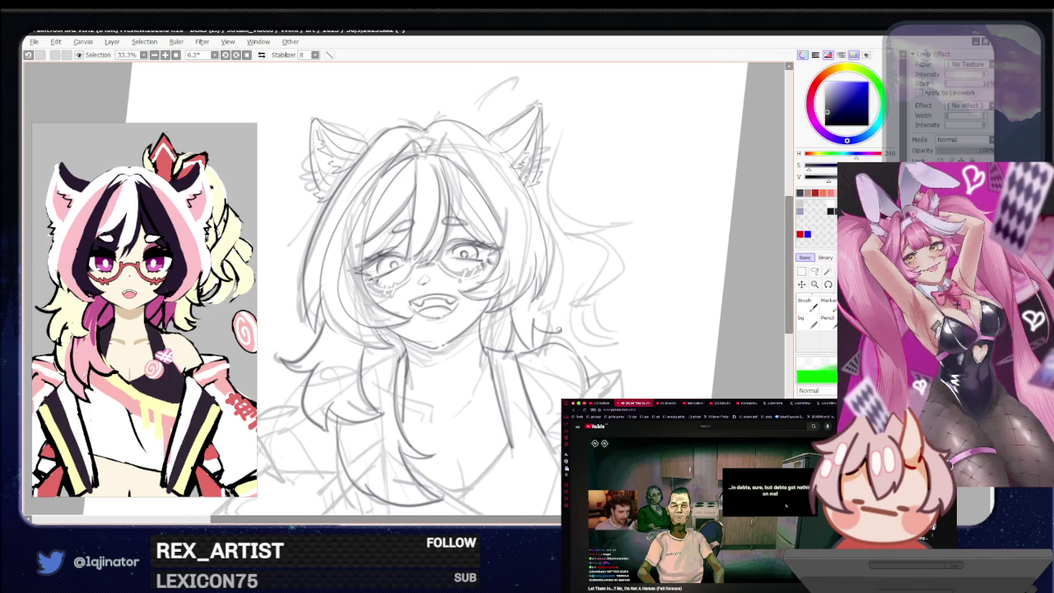
{"action": "mouse_move", "coordinate": [540, 334]}
{"action": "left_mouse_down"}
{"action": "mouse_move", "coordinate": [573, 323]}
{"action": "mouse_move", "coordinate": [546, 321]}
{"action": "mouse_move", "coordinate": [568, 326]}
{"action": "left_mouse_up"}
{"action": "key", "text": "ctrl+z"}
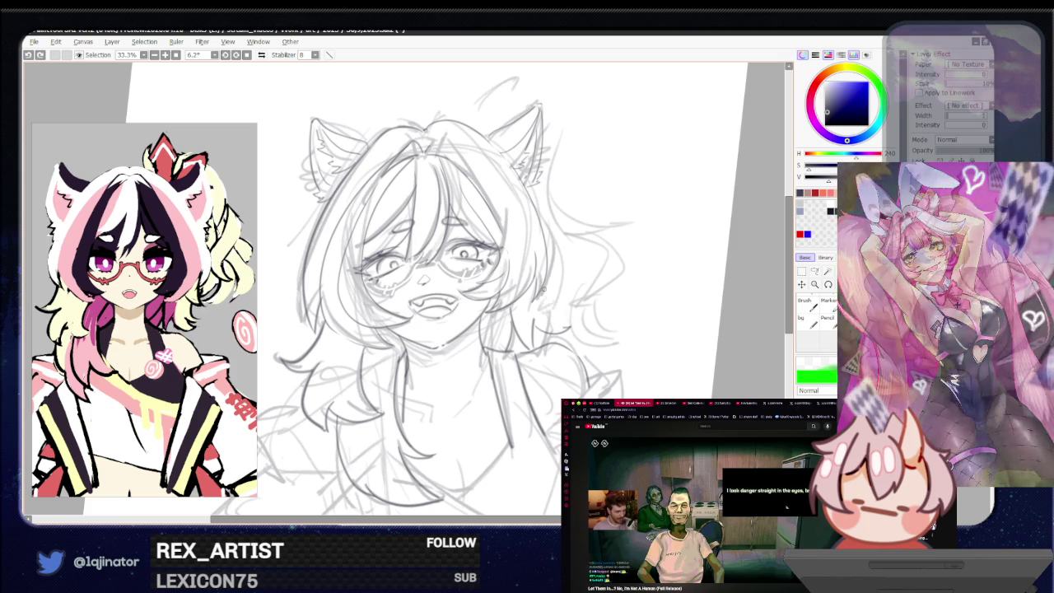
{"action": "key", "text": "ctrl+z"}
{"action": "left_click_drag", "start_coordinate": [542, 289], "coordinate": [568, 326]}
{"action": "key", "text": "ctrl+z"}
{"action": "left_click_drag", "start_coordinate": [540, 290], "coordinate": [568, 324]}
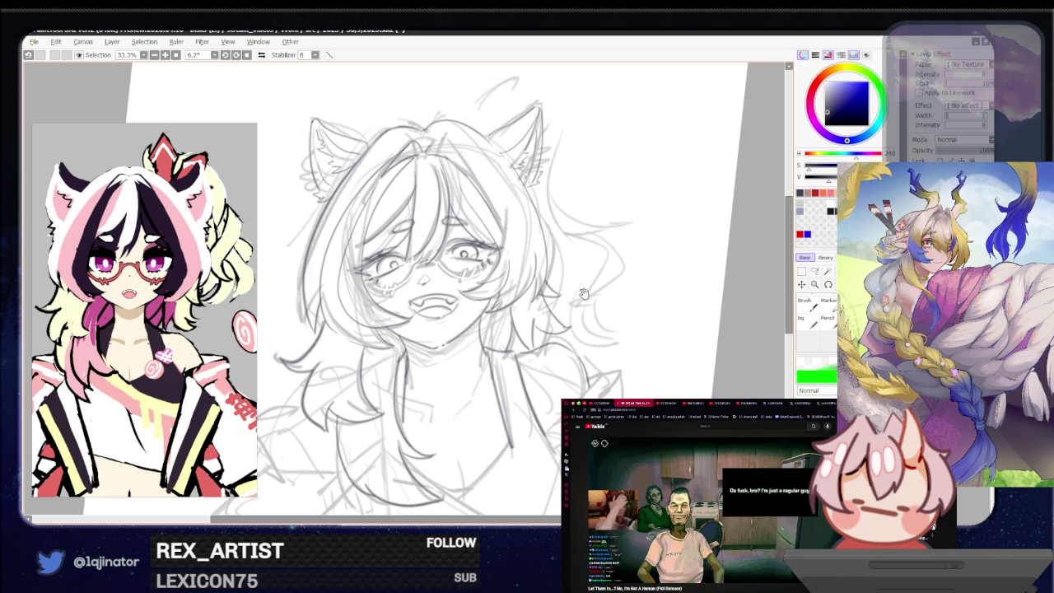
Step: Nudge the canvas view slightly, then switch the active drawing tool with the B shortcut
{"action": "left_click_drag", "start_coordinate": [585, 288], "coordinate": [558, 292]}
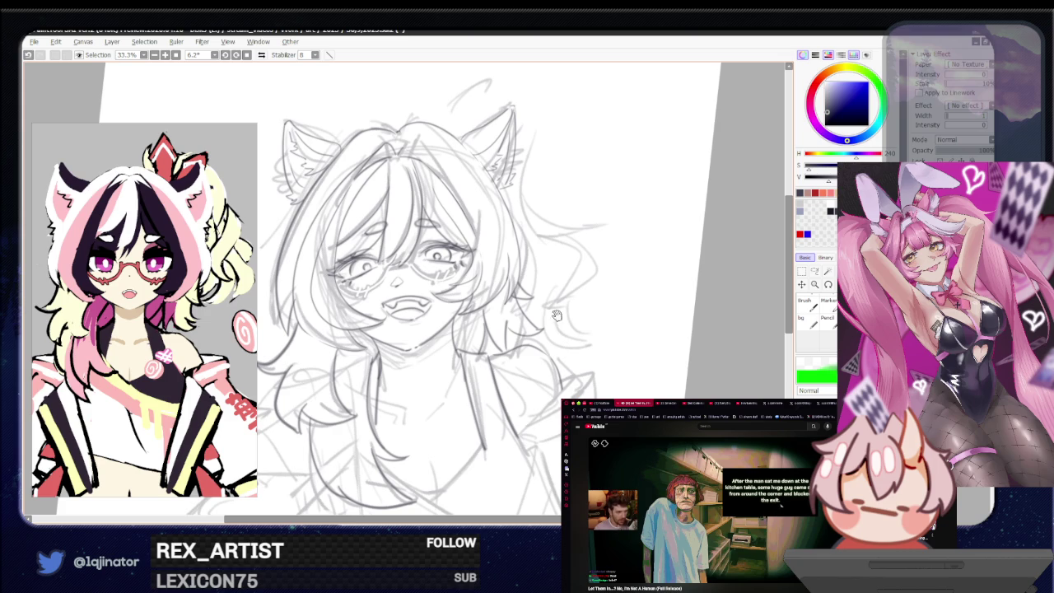
{"action": "left_click_drag", "start_coordinate": [543, 342], "coordinate": [554, 363]}
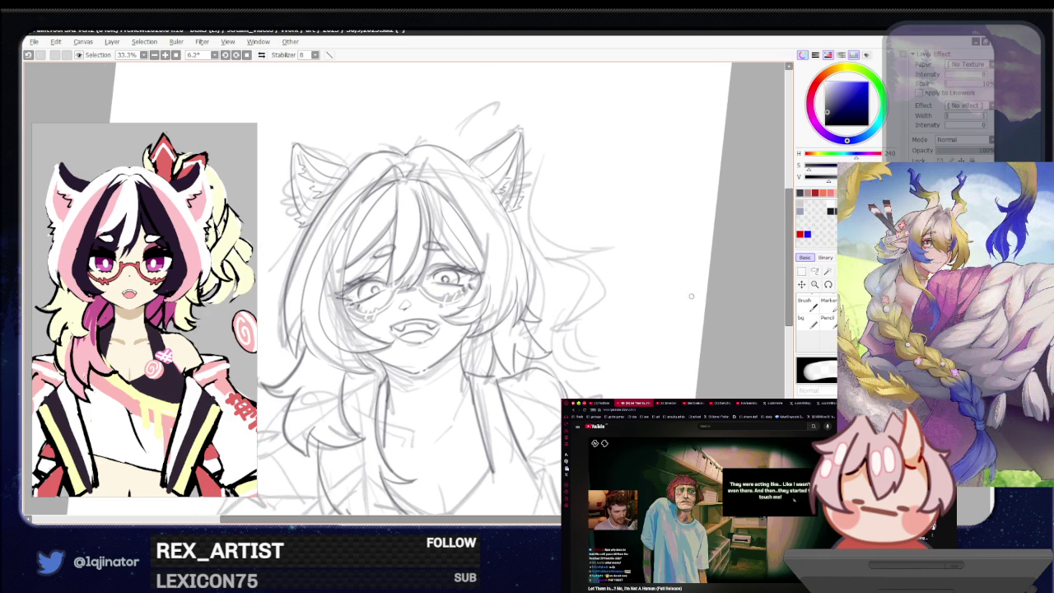
{"action": "key", "text": "b"}
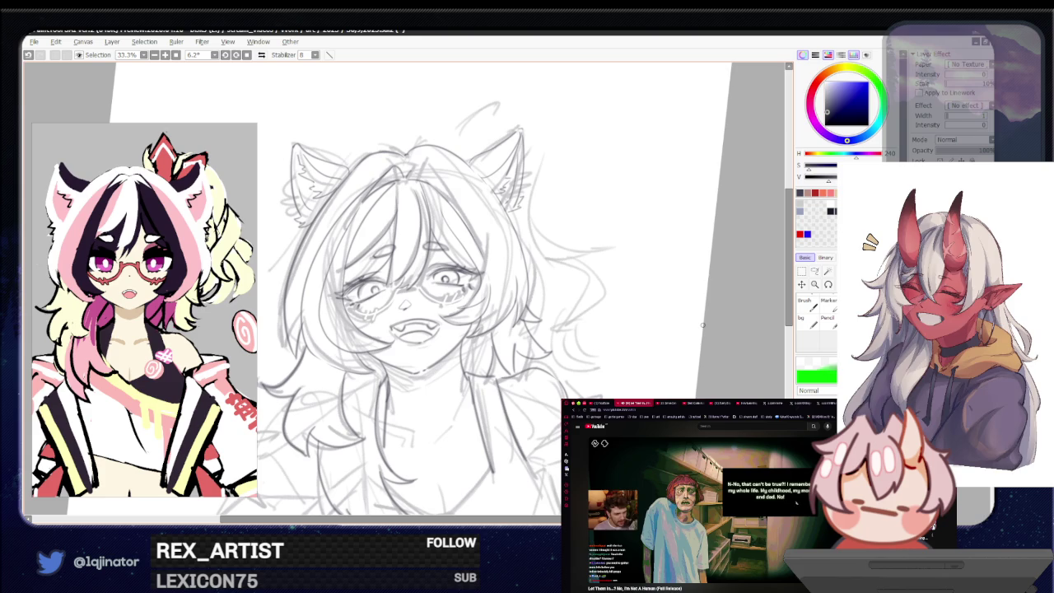
{"action": "mouse_move", "coordinate": [609, 338]}
{"action": "left_mouse_down"}
{"action": "mouse_move", "coordinate": [590, 381]}
{"action": "mouse_move", "coordinate": [599, 385]}
{"action": "mouse_move", "coordinate": [620, 343]}
{"action": "left_mouse_up"}
{"action": "left_click_drag", "start_coordinate": [584, 379], "coordinate": [610, 338]}
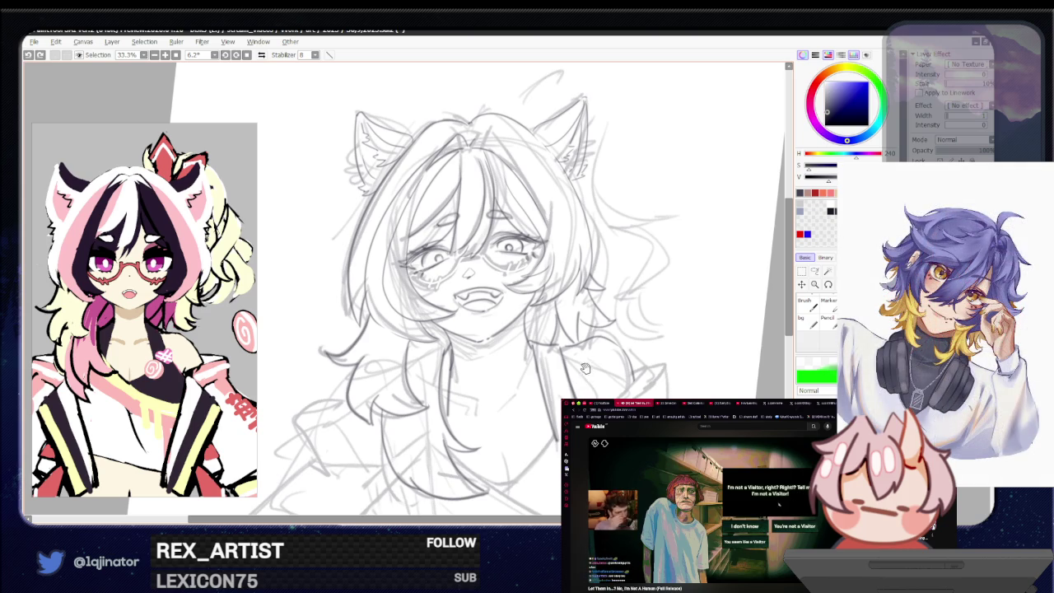
{"action": "left_click_drag", "start_coordinate": [582, 377], "coordinate": [581, 397]}
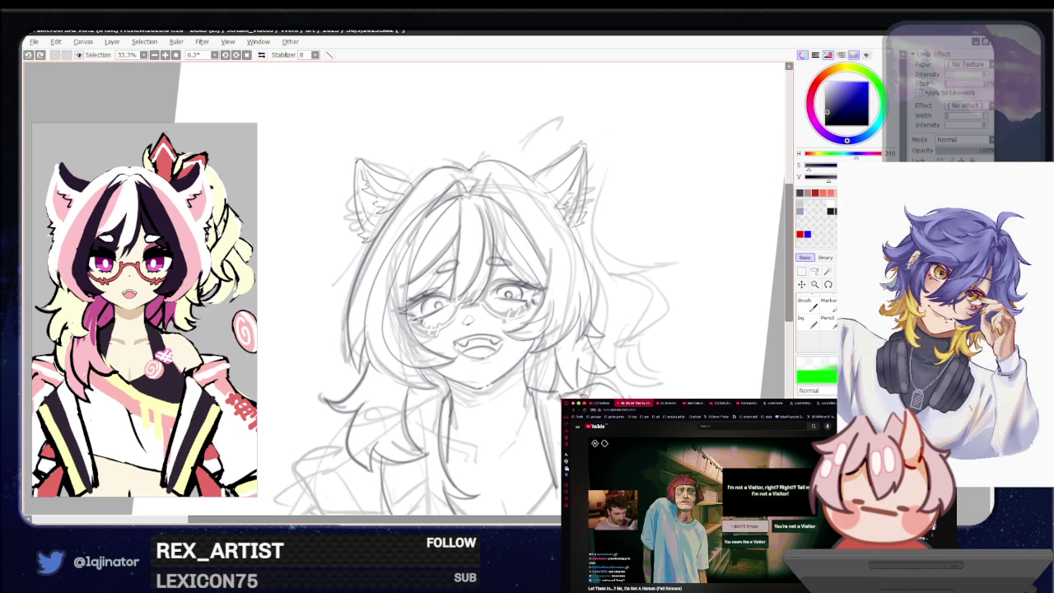
{"action": "left_click_drag", "start_coordinate": [583, 393], "coordinate": [568, 380]}
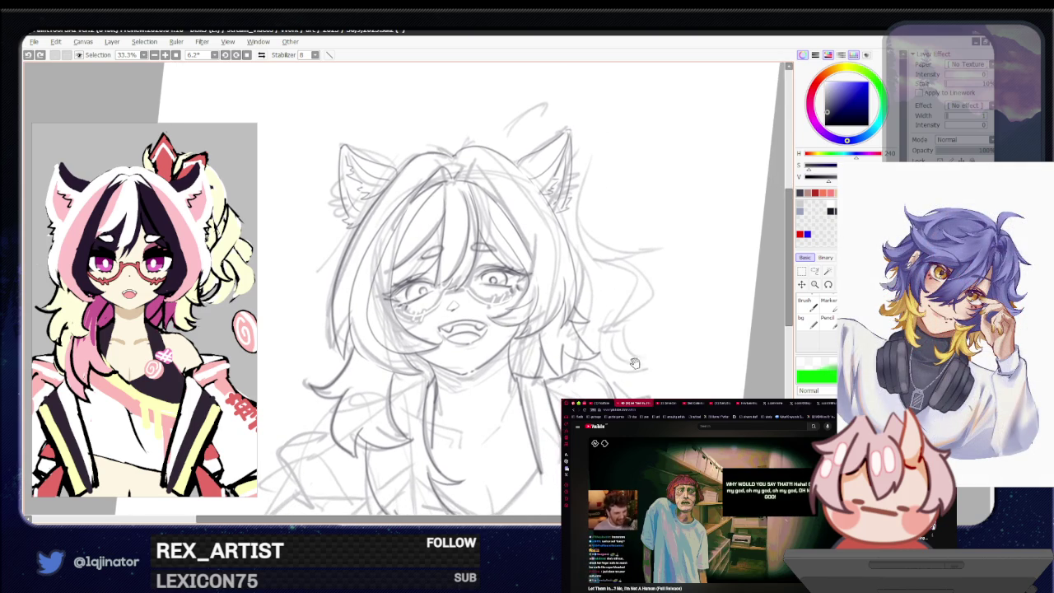
{"action": "mouse_move", "coordinate": [643, 343]}
{"action": "left_mouse_down"}
{"action": "mouse_move", "coordinate": [611, 339]}
{"action": "mouse_move", "coordinate": [603, 357]}
{"action": "left_mouse_up"}
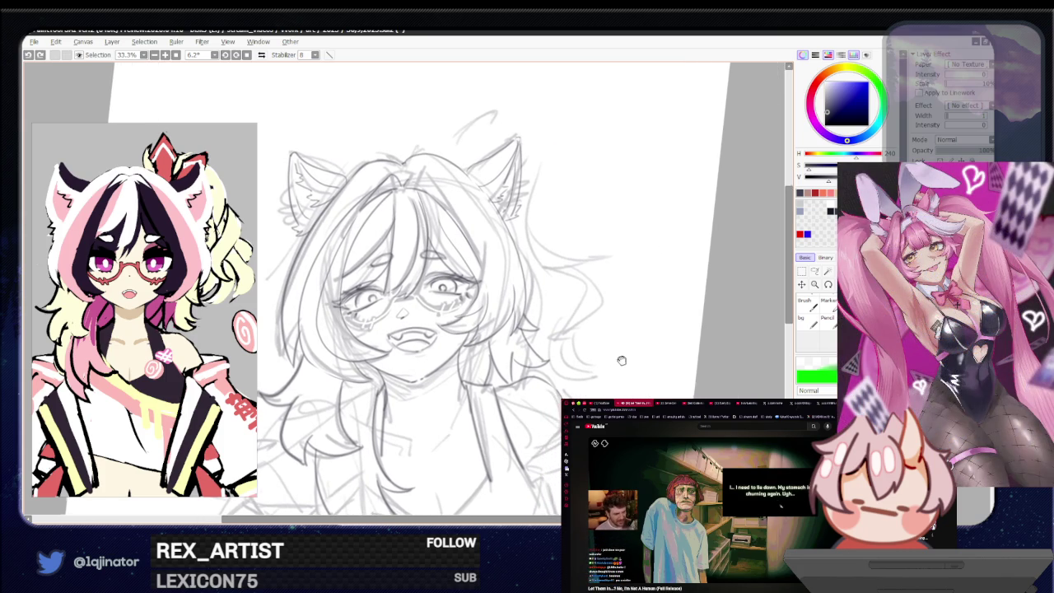
{"action": "left_click_drag", "start_coordinate": [618, 357], "coordinate": [601, 366]}
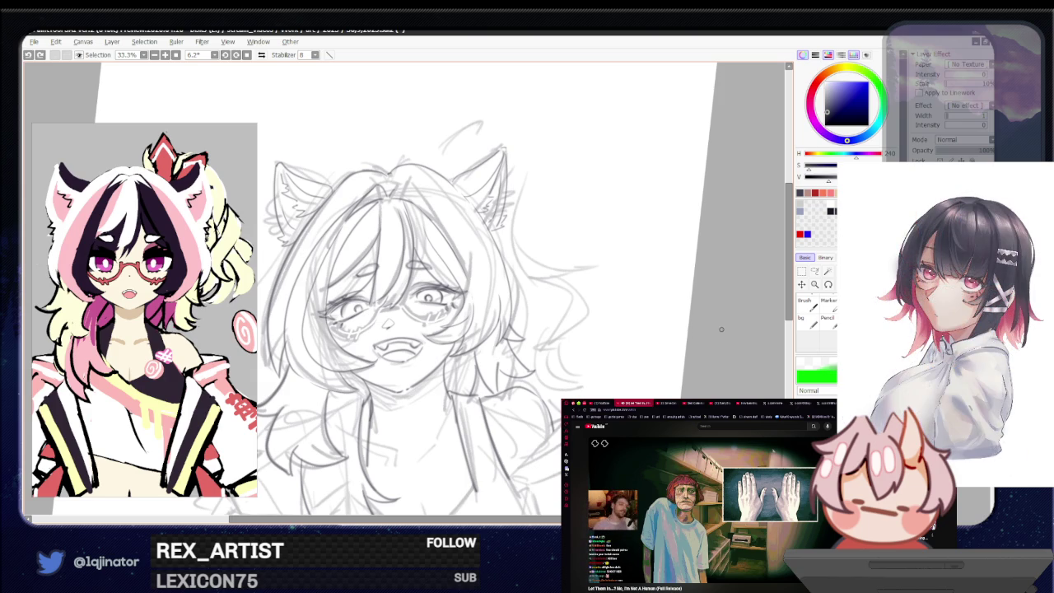
{"action": "left_click_drag", "start_coordinate": [606, 371], "coordinate": [624, 394]}
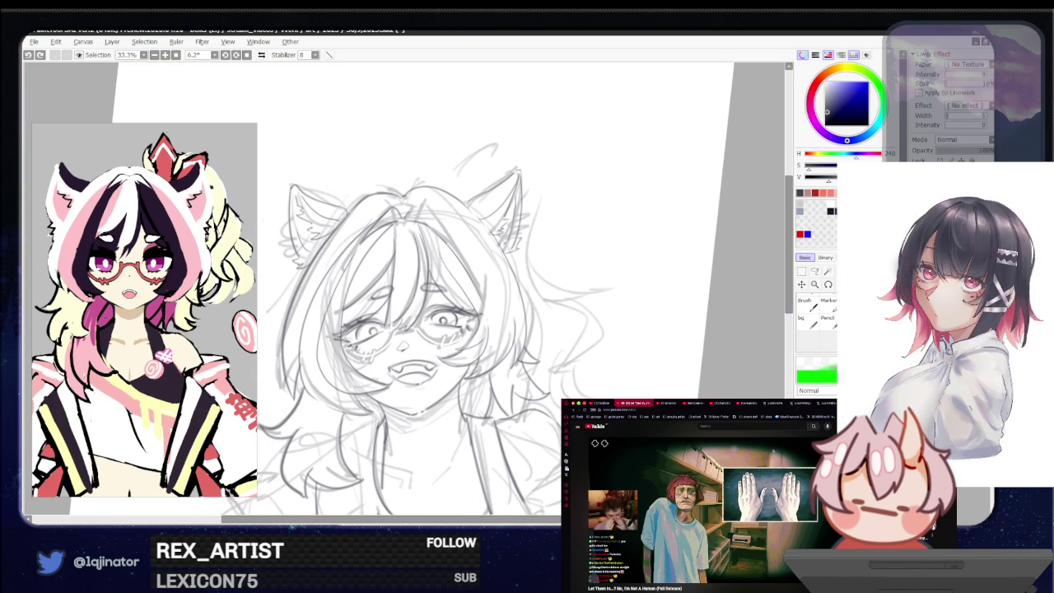
{"action": "key", "text": "ctrl+minus"}
{"action": "key", "text": "ctrl+minus"}
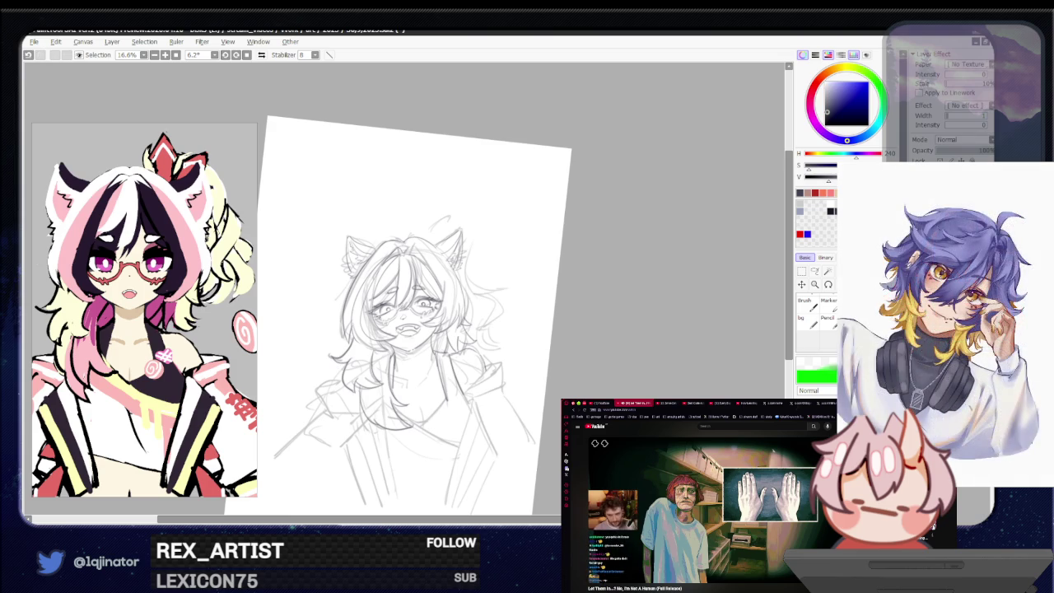
{"action": "key", "text": "ctrl+plus"}
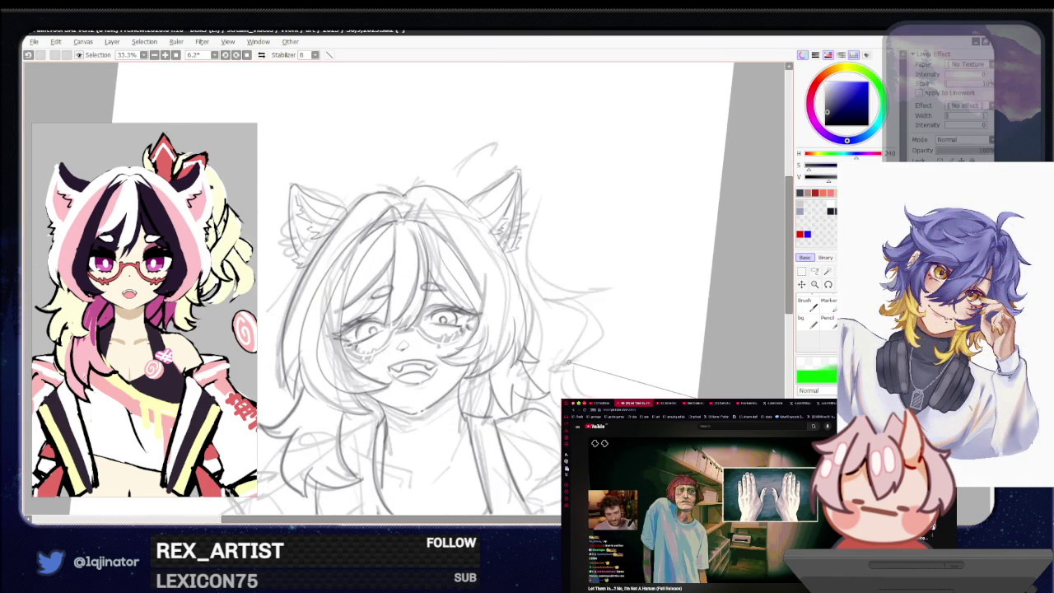
{"action": "mouse_move", "coordinate": [501, 295]}
{"action": "left_mouse_down"}
{"action": "mouse_move", "coordinate": [510, 377]}
{"action": "mouse_move", "coordinate": [499, 356]}
{"action": "left_mouse_up"}
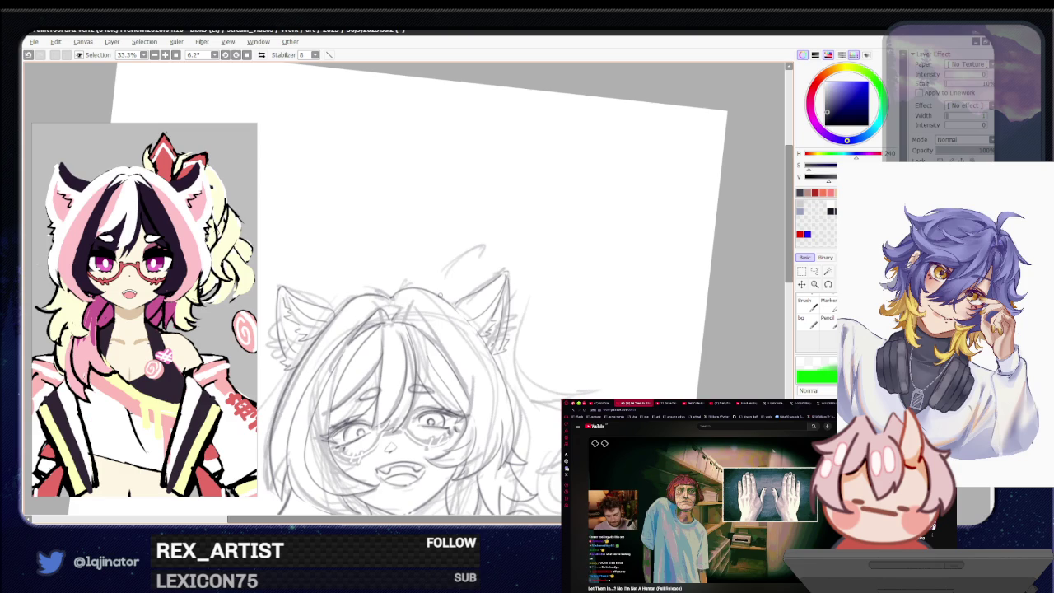
Step: Try several pointed crown strokes on the hair and near the ear tip, undoing unwanted attempts
{"action": "key", "text": "ctrl+z"}
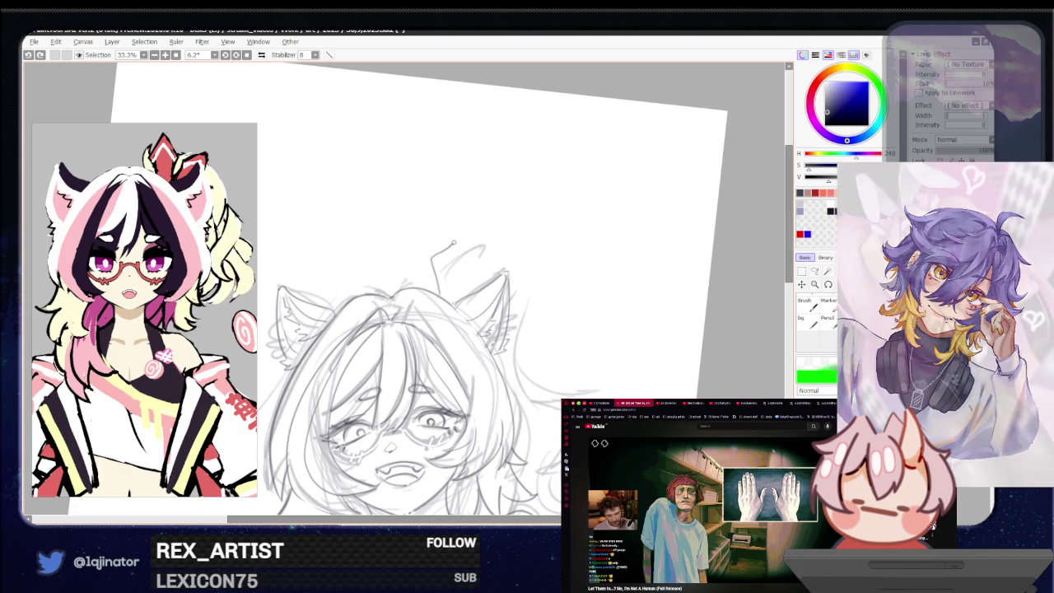
{"action": "left_click_drag", "start_coordinate": [429, 259], "coordinate": [437, 294]}
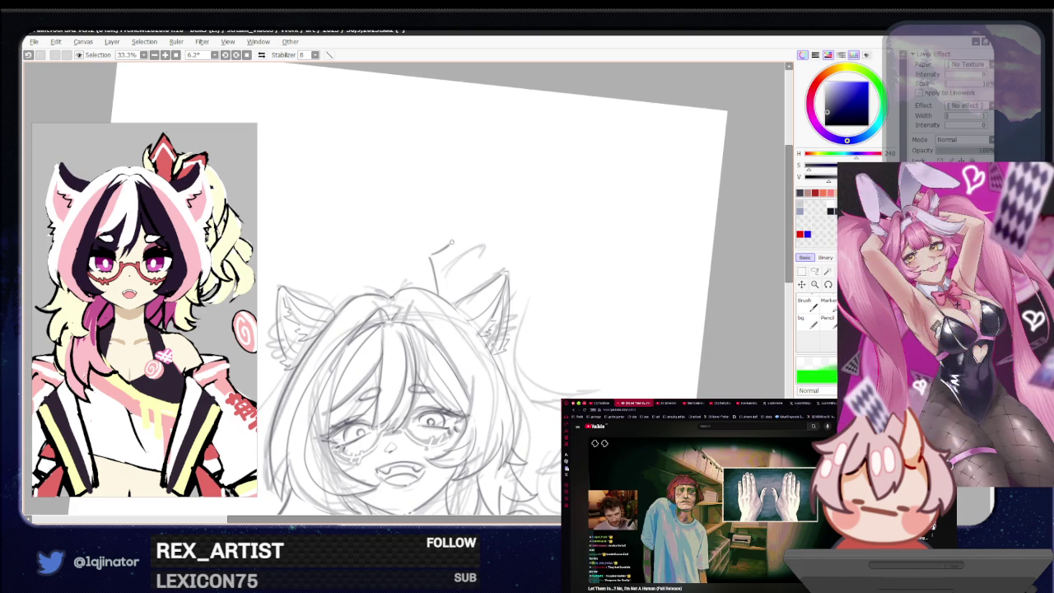
{"action": "key", "text": "ctrl+z"}
{"action": "mouse_move", "coordinate": [430, 252]}
{"action": "left_mouse_down"}
{"action": "mouse_move", "coordinate": [453, 236]}
{"action": "mouse_move", "coordinate": [462, 260]}
{"action": "left_mouse_up"}
{"action": "key", "text": "ctrl+z"}
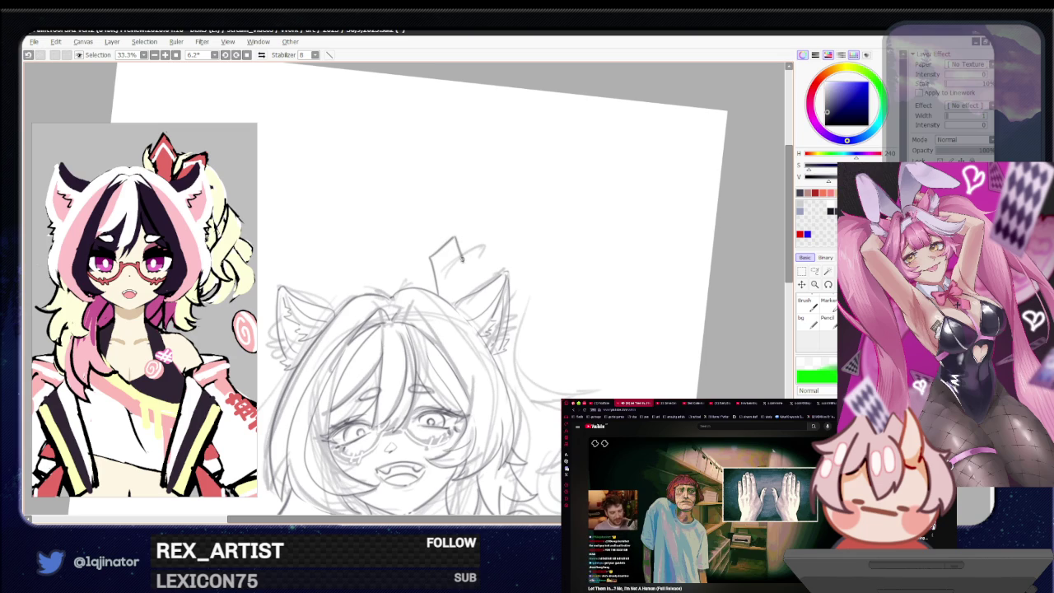
{"action": "key", "text": "ctrl+z"}
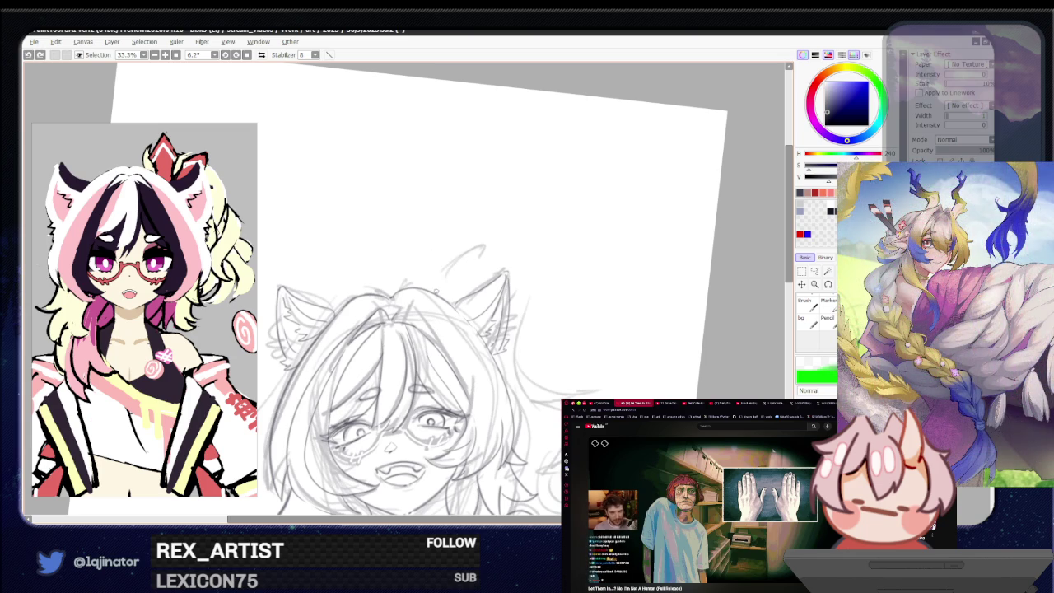
{"action": "mouse_move", "coordinate": [436, 288]}
{"action": "left_mouse_down"}
{"action": "mouse_move", "coordinate": [449, 242]}
{"action": "mouse_move", "coordinate": [459, 251]}
{"action": "left_mouse_up"}
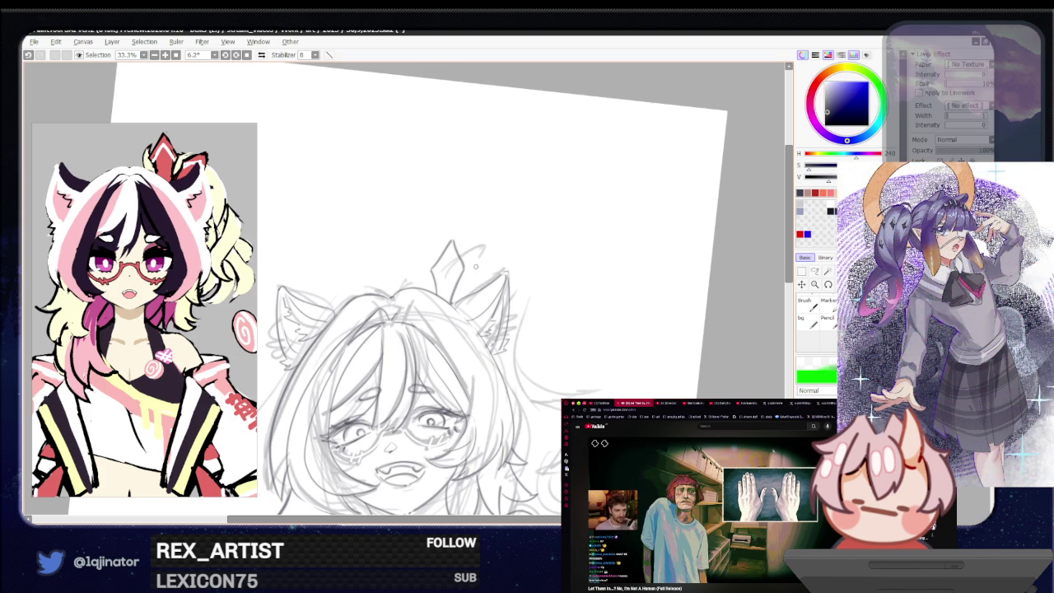
{"action": "key", "text": "ctrl+z"}
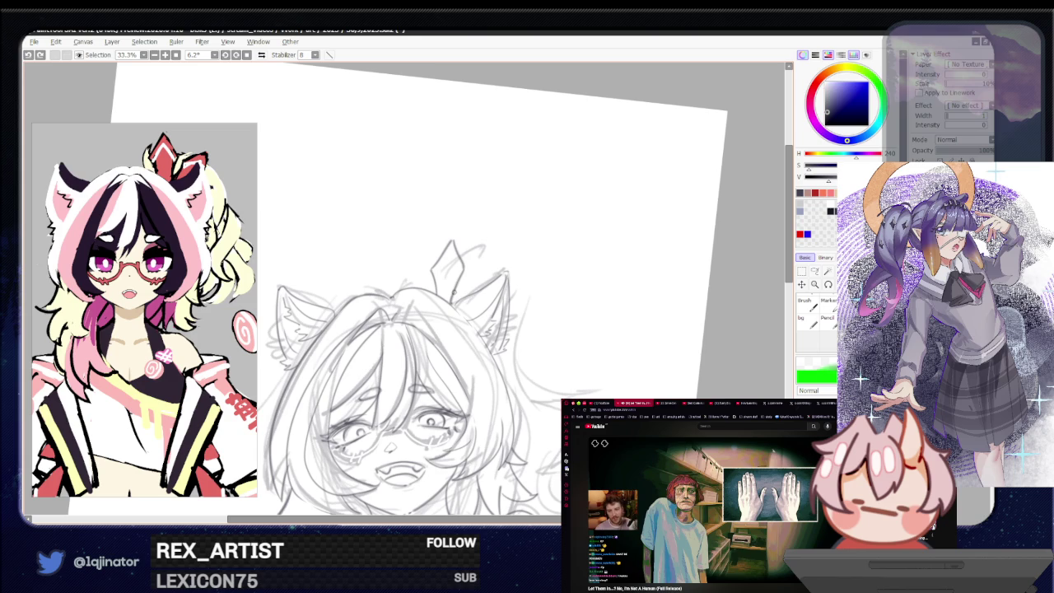
{"action": "left_click_drag", "start_coordinate": [452, 294], "coordinate": [478, 261]}
{"action": "key", "text": "ctrl+z"}
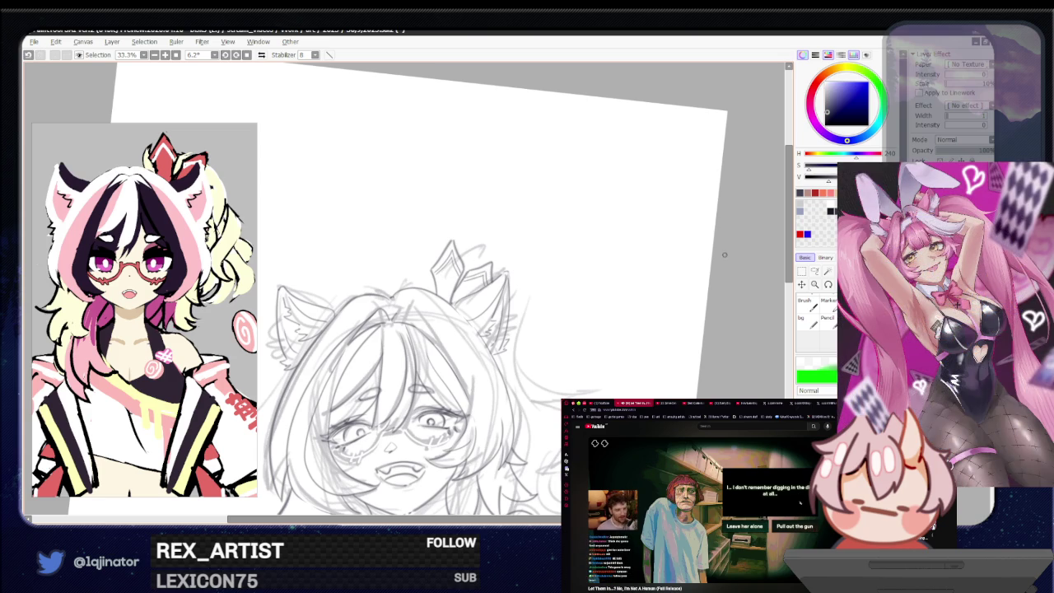
{"action": "left_click_drag", "start_coordinate": [484, 315], "coordinate": [509, 318]}
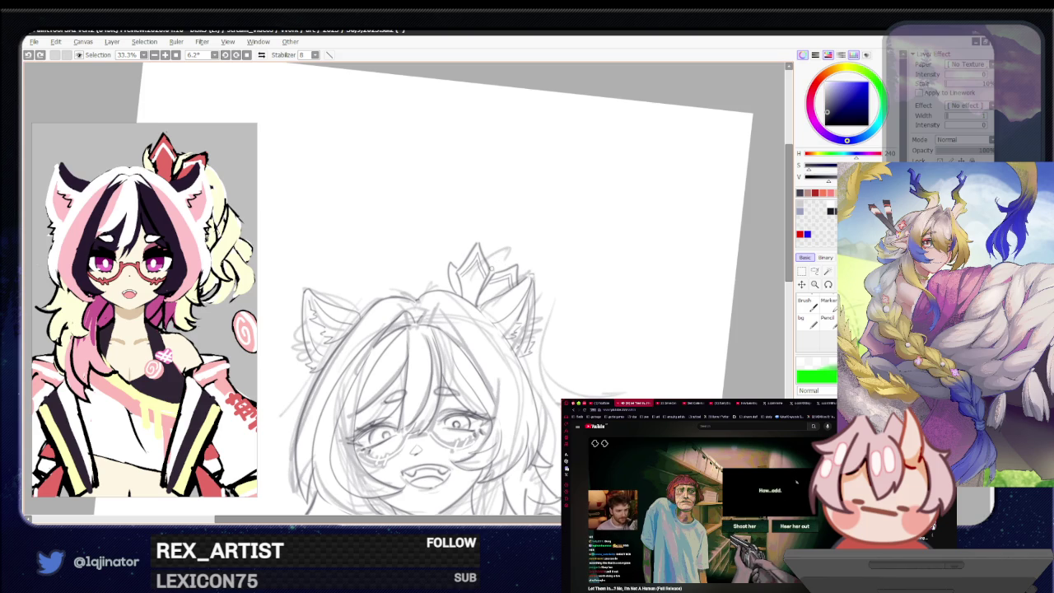
Step: Add a short stroke to the crown, then reposition and straighten the page view
{"action": "left_click_drag", "start_coordinate": [487, 278], "coordinate": [507, 260]}
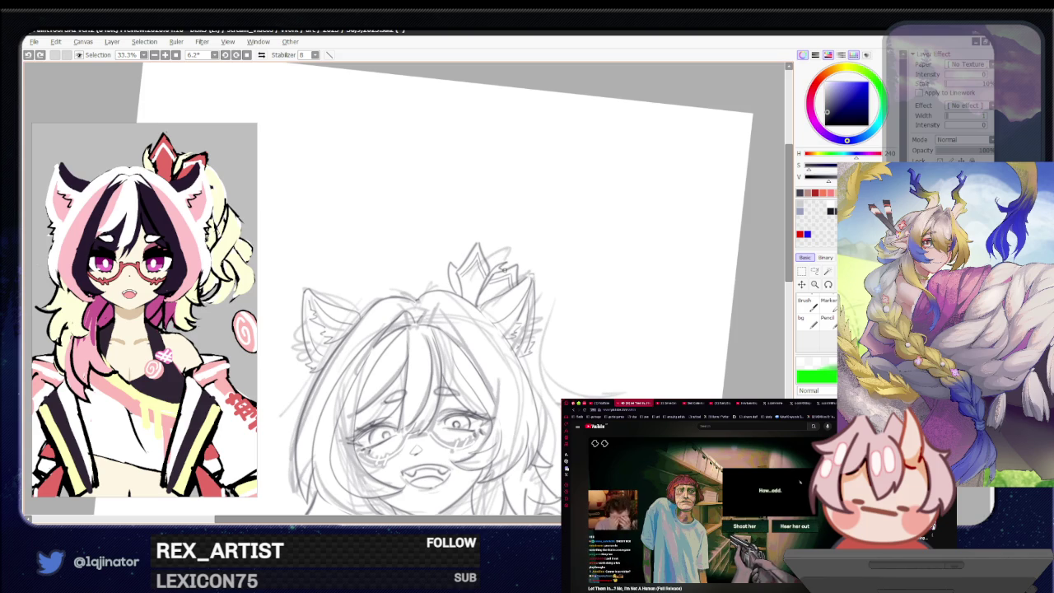
{"action": "left_click_drag", "start_coordinate": [548, 299], "coordinate": [534, 280]}
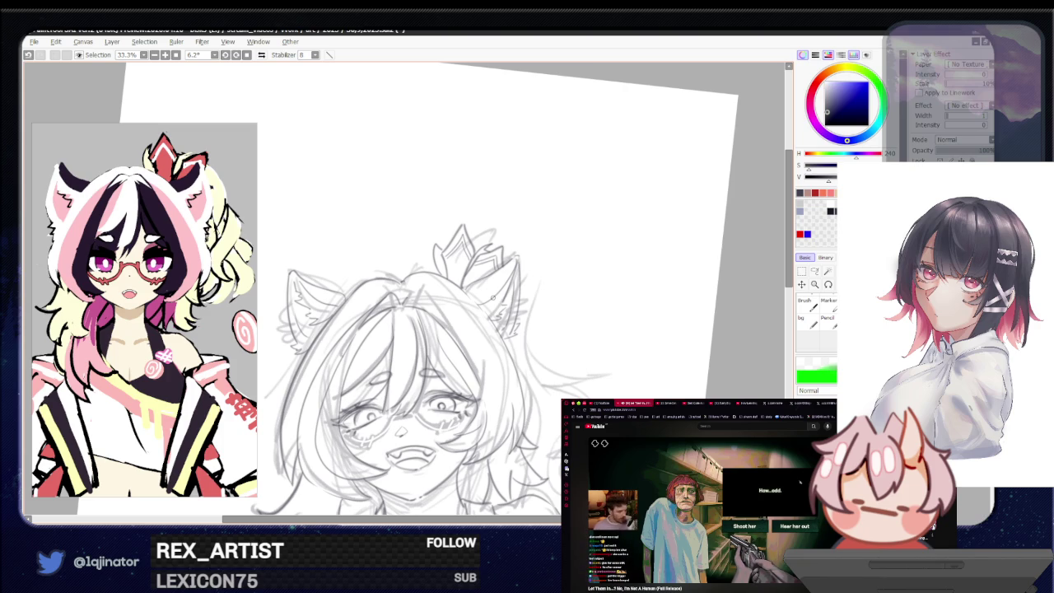
{"action": "mouse_move", "coordinate": [738, 333]}
{"action": "left_mouse_down"}
{"action": "mouse_move", "coordinate": [528, 367]}
{"action": "mouse_move", "coordinate": [552, 358]}
{"action": "left_mouse_up"}
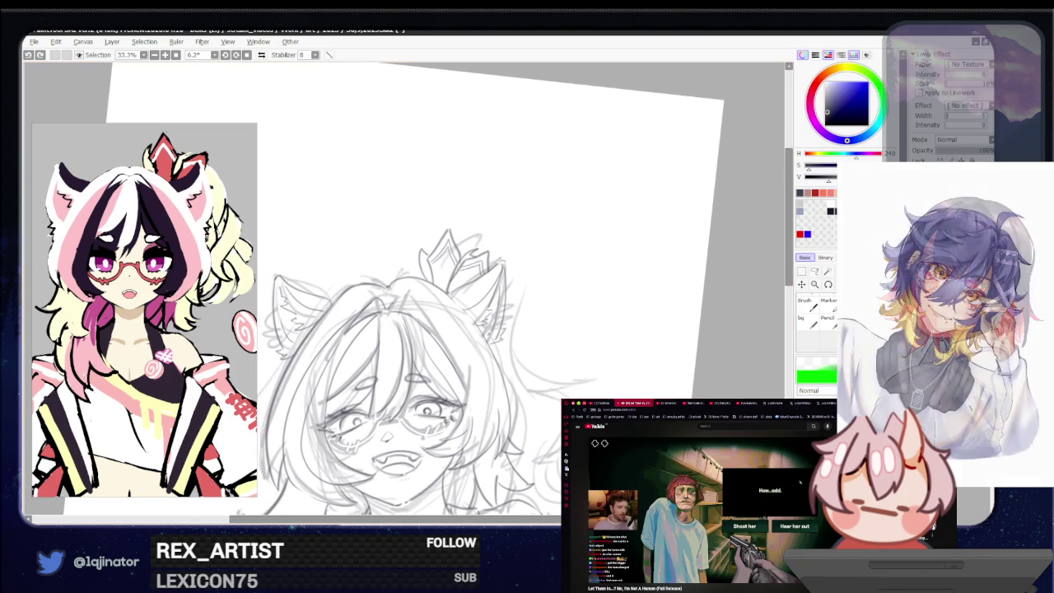
{"action": "scroll", "coordinate": [489, 255], "scroll_direction": "up", "scroll_amount": 1}
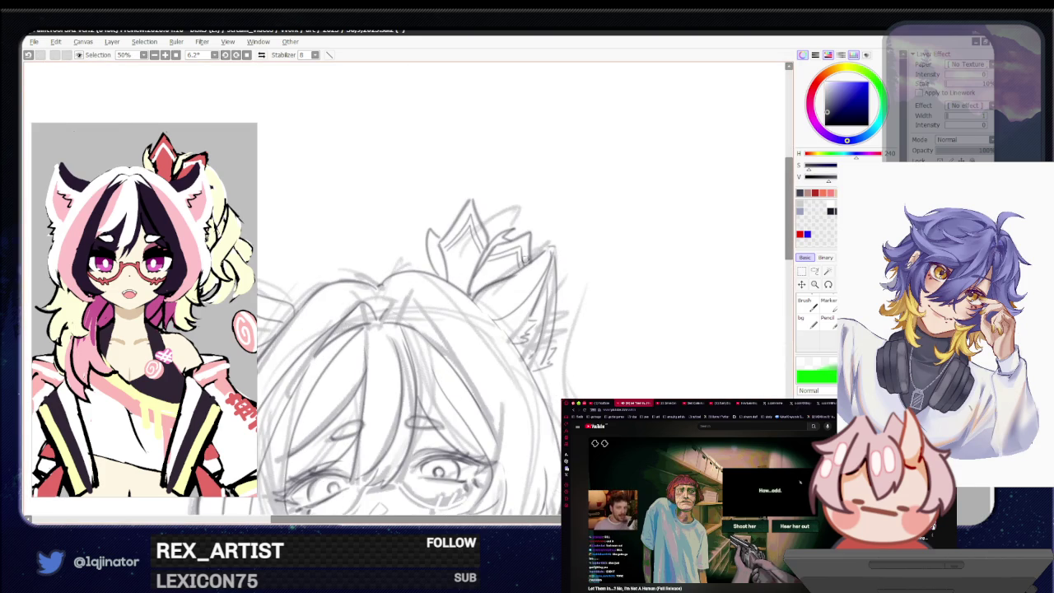
Step: Draw a dark line up the cat ear and toggle the sketch layer's visibility to compare
{"action": "left_click_drag", "start_coordinate": [481, 291], "coordinate": [548, 257]}
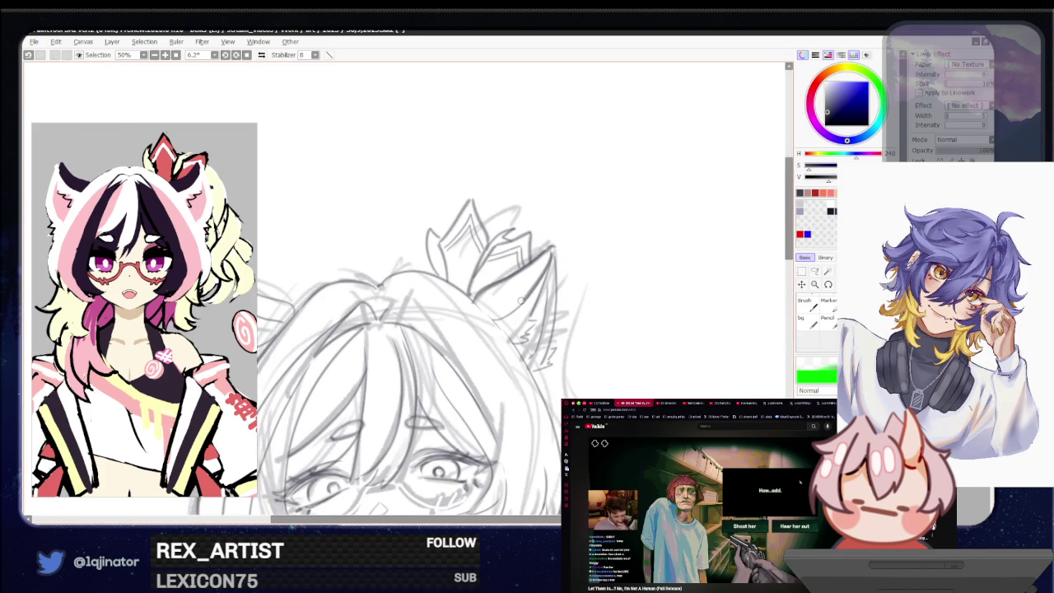
{"action": "scroll", "coordinate": [550, 255], "scroll_direction": "down", "scroll_amount": 1}
{"action": "scroll", "coordinate": [550, 255], "scroll_direction": "down", "scroll_amount": 1}
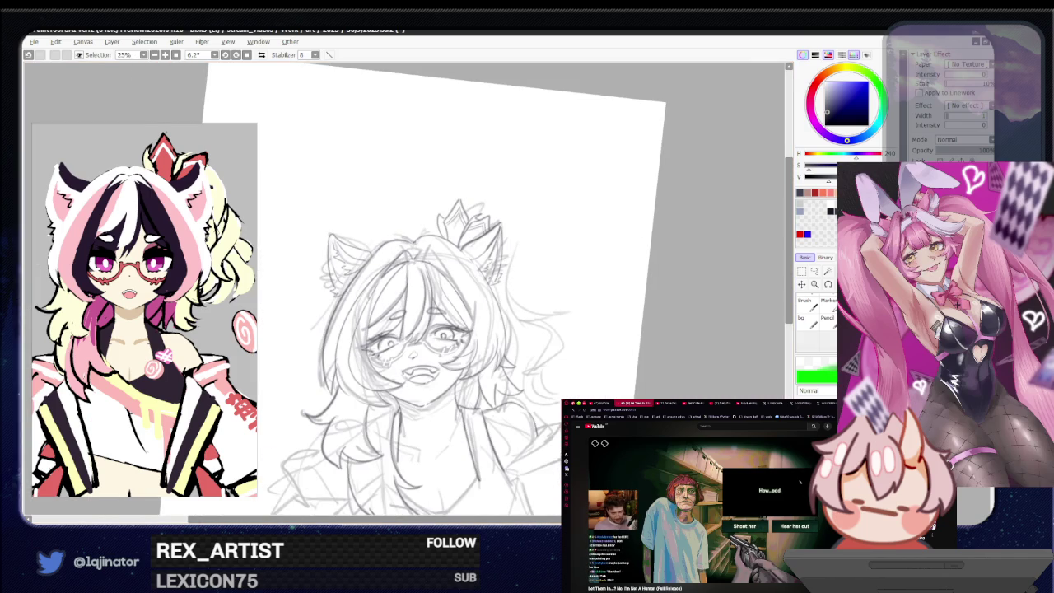
{"action": "left_click", "coordinate": [964, 150]}
{"action": "left_click", "coordinate": [963, 150]}
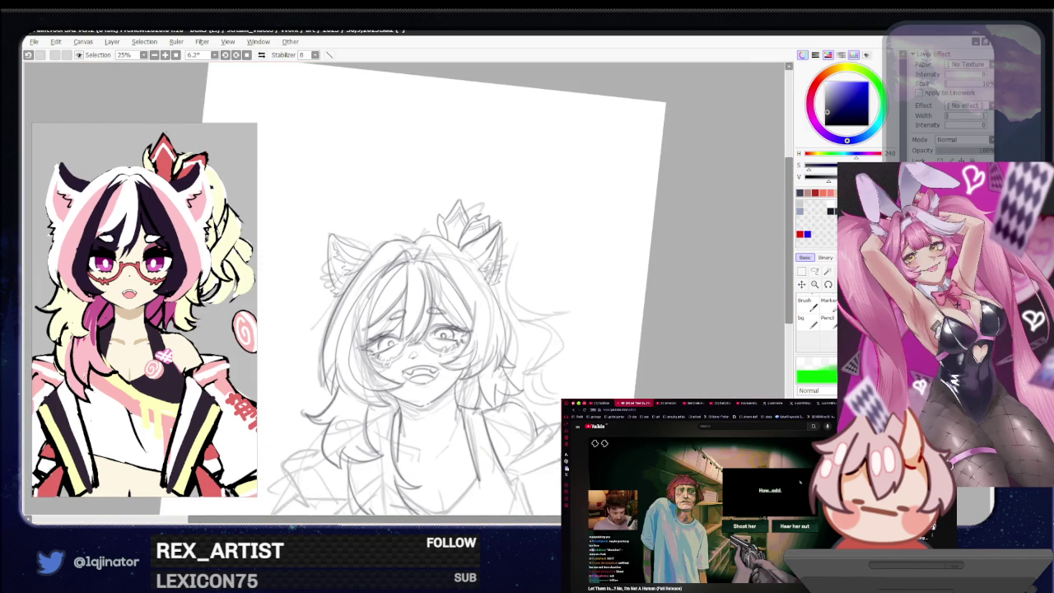
{"action": "scroll", "coordinate": [510, 347], "scroll_direction": "up", "scroll_amount": 1}
{"action": "scroll", "coordinate": [510, 346], "scroll_direction": "up", "scroll_amount": 1}
{"action": "scroll", "coordinate": [510, 347], "scroll_direction": "up", "scroll_amount": 1}
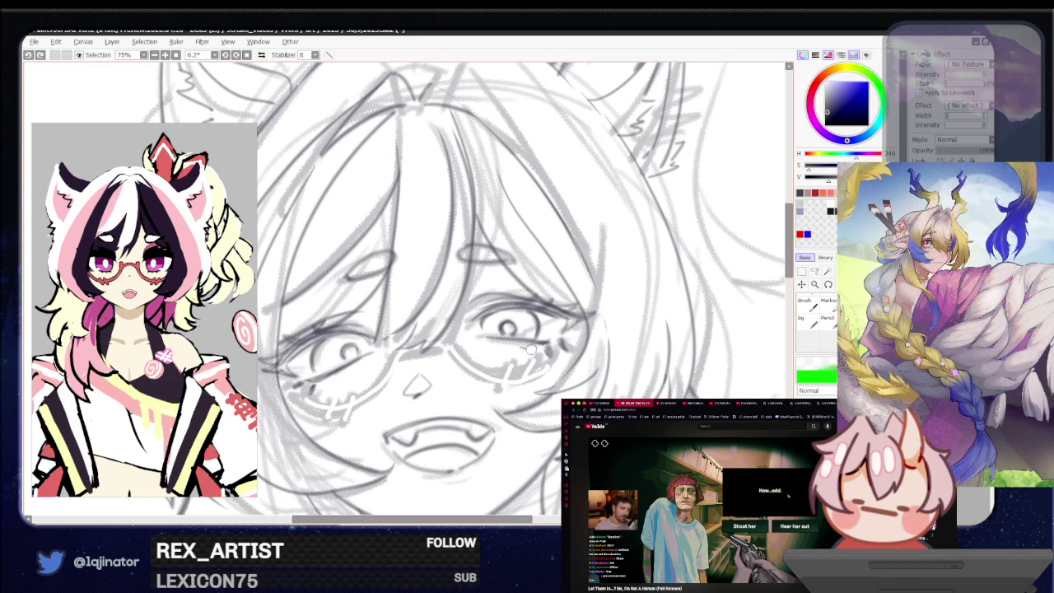
Step: Move across the face and zoom out and back in to review the whole sketch
{"action": "left_click_drag", "start_coordinate": [378, 367], "coordinate": [461, 350]}
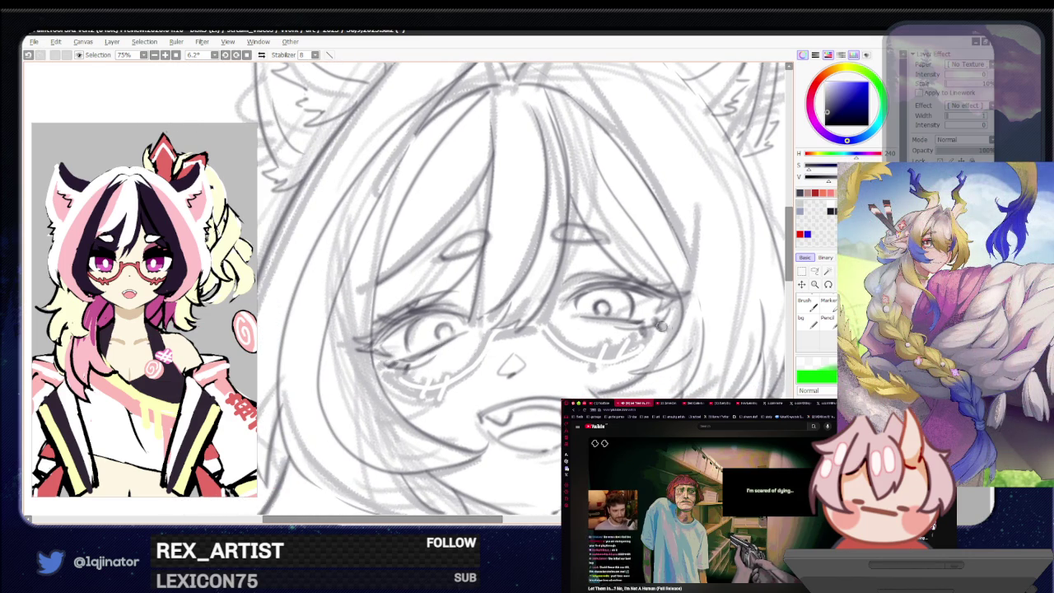
{"action": "left_click_drag", "start_coordinate": [661, 330], "coordinate": [614, 321]}
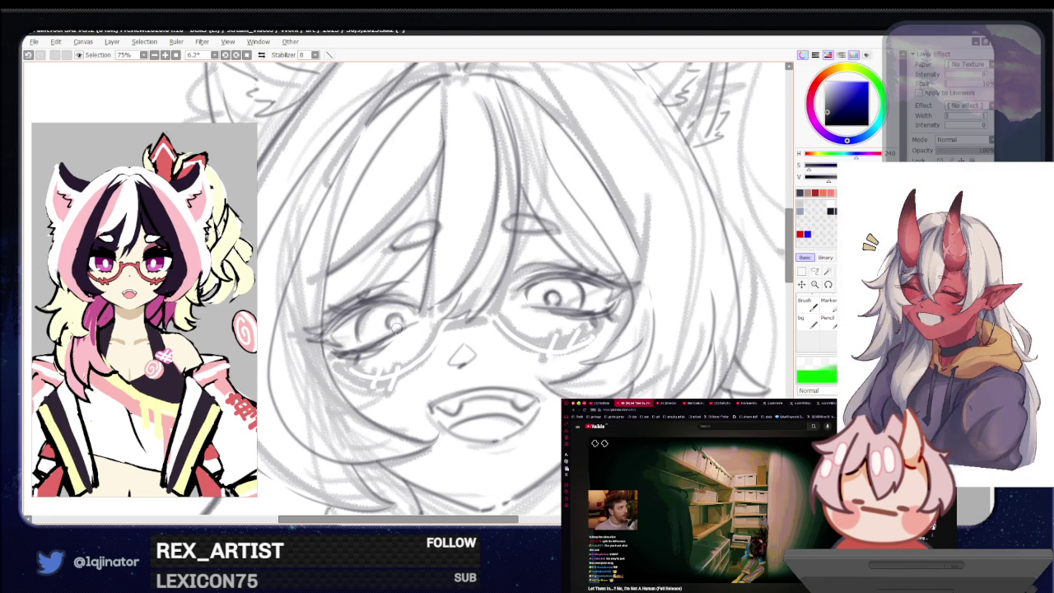
{"action": "scroll", "coordinate": [337, 358], "scroll_direction": "down", "scroll_amount": 1}
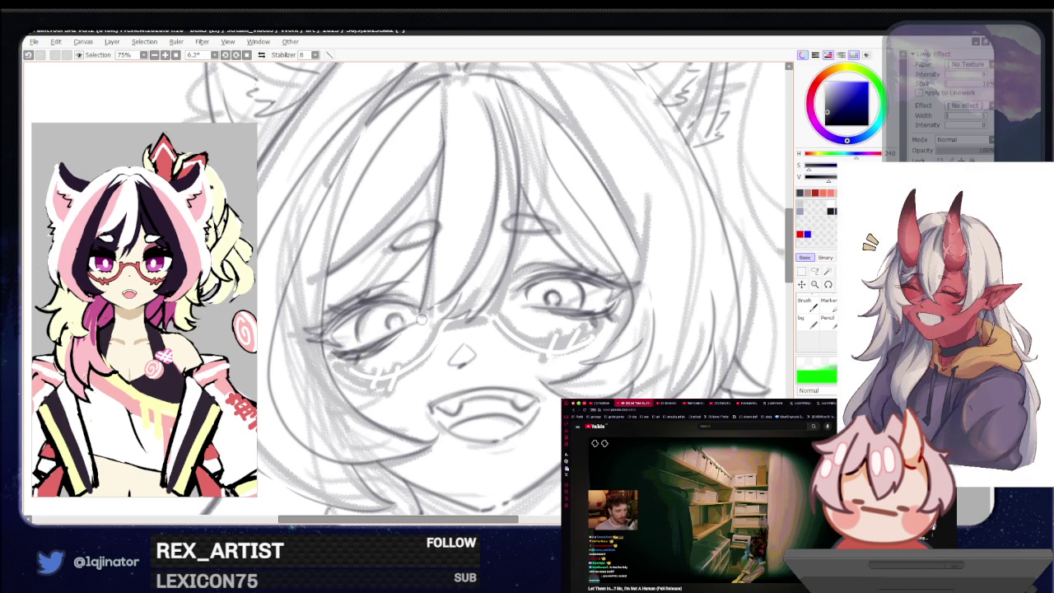
{"action": "left_click_drag", "start_coordinate": [398, 322], "coordinate": [554, 322]}
{"action": "scroll", "coordinate": [553, 323], "scroll_direction": "down", "scroll_amount": 1}
{"action": "scroll", "coordinate": [647, 316], "scroll_direction": "down", "scroll_amount": 1}
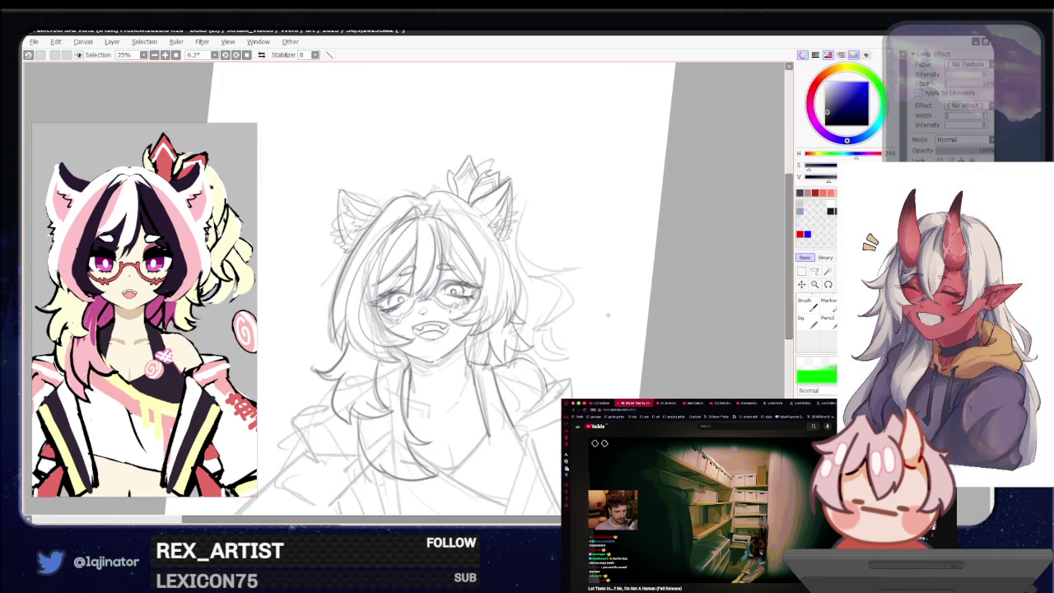
{"action": "scroll", "coordinate": [601, 329], "scroll_direction": "up", "scroll_amount": 1}
{"action": "scroll", "coordinate": [576, 313], "scroll_direction": "up", "scroll_amount": 2}
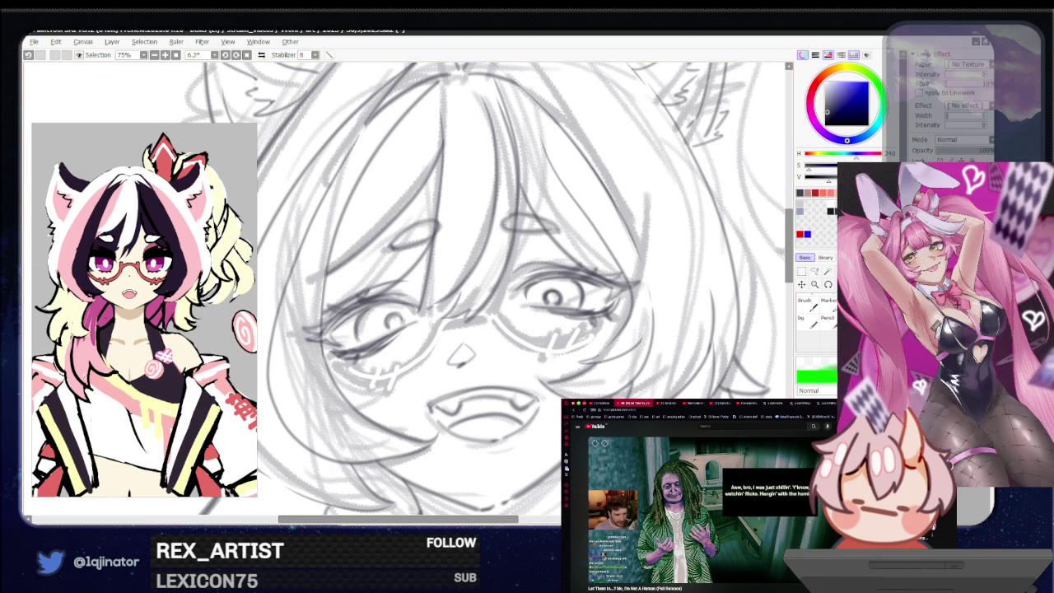
Step: Darken the left eye's lashes and the right eye's upper eyelid, re-stroking the left lashes
{"action": "left_click_drag", "start_coordinate": [330, 314], "coordinate": [410, 281]}
{"action": "left_click_drag", "start_coordinate": [524, 273], "coordinate": [569, 271]}
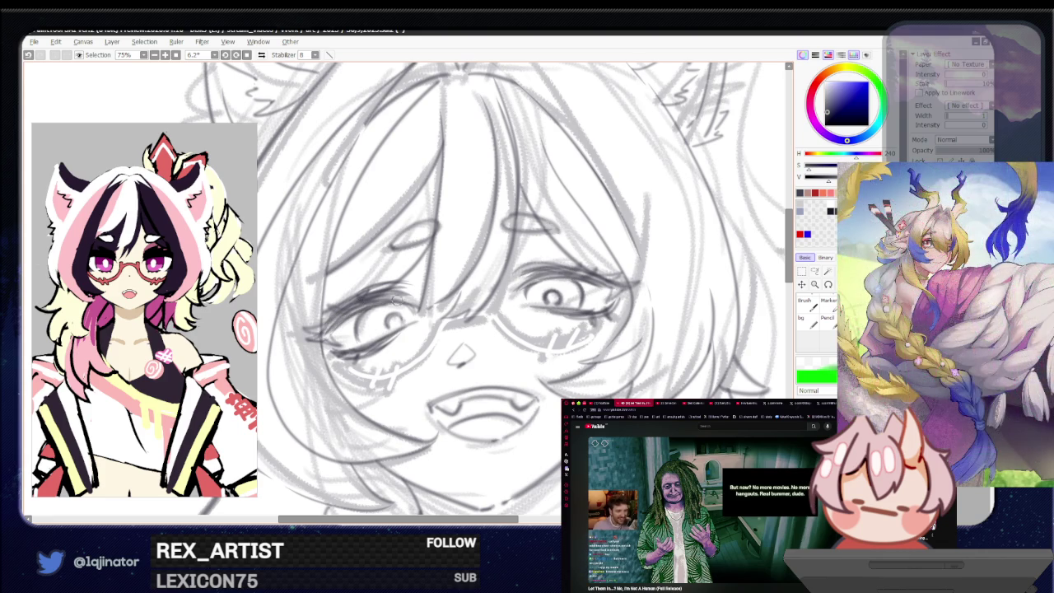
{"action": "left_click_drag", "start_coordinate": [328, 327], "coordinate": [395, 292]}
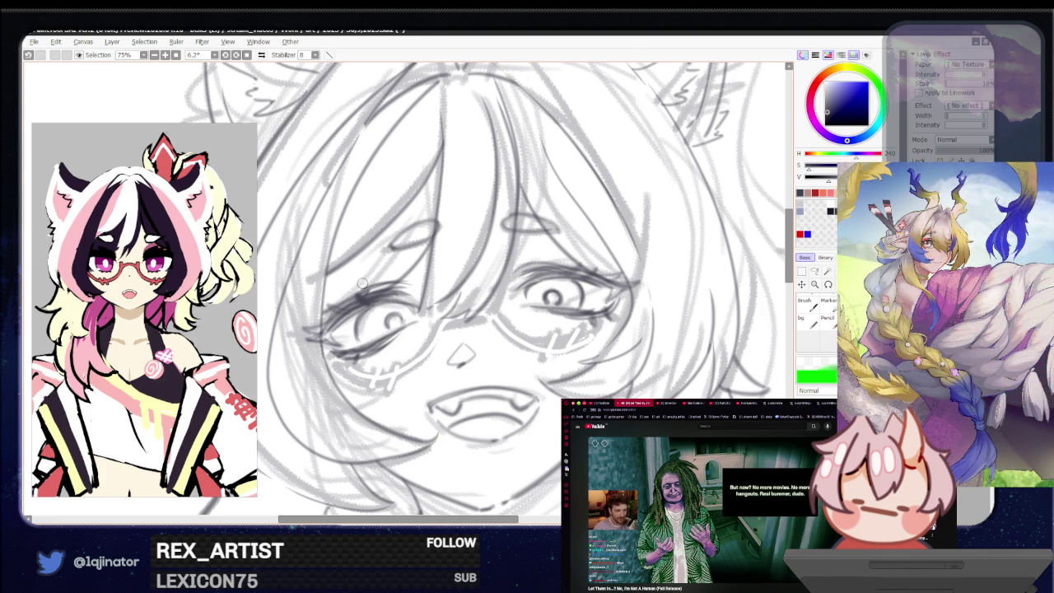
{"action": "scroll", "coordinate": [354, 313], "scroll_direction": "down", "scroll_amount": 2}
{"action": "scroll", "coordinate": [494, 247], "scroll_direction": "down", "scroll_amount": 3}
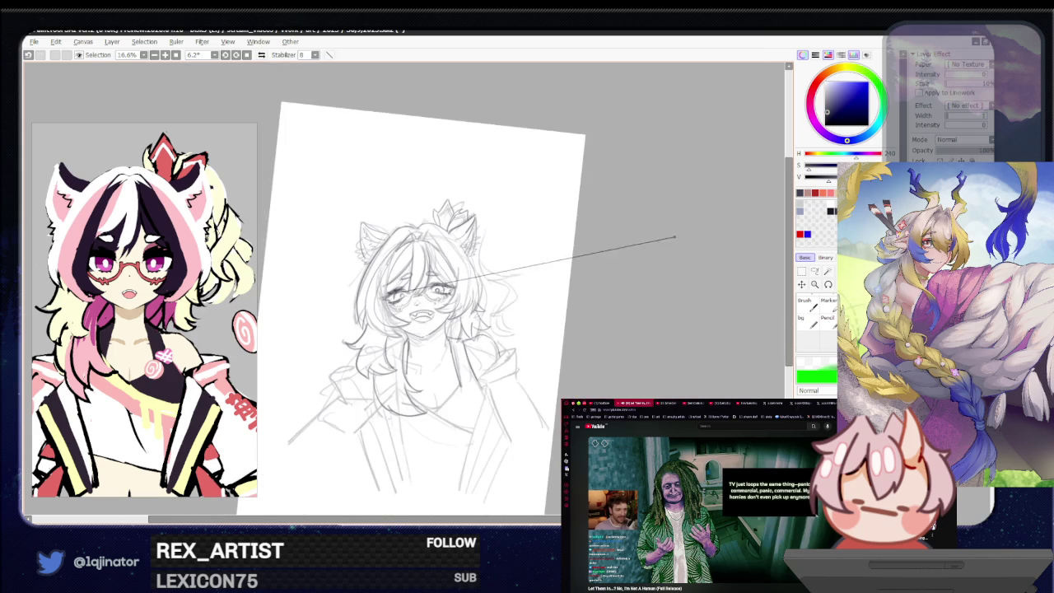
Step: Rotate the canvas from 6.2° to 3.6°, then zoom in and out to review
{"action": "left_click_drag", "start_coordinate": [647, 321], "coordinate": [610, 338]}
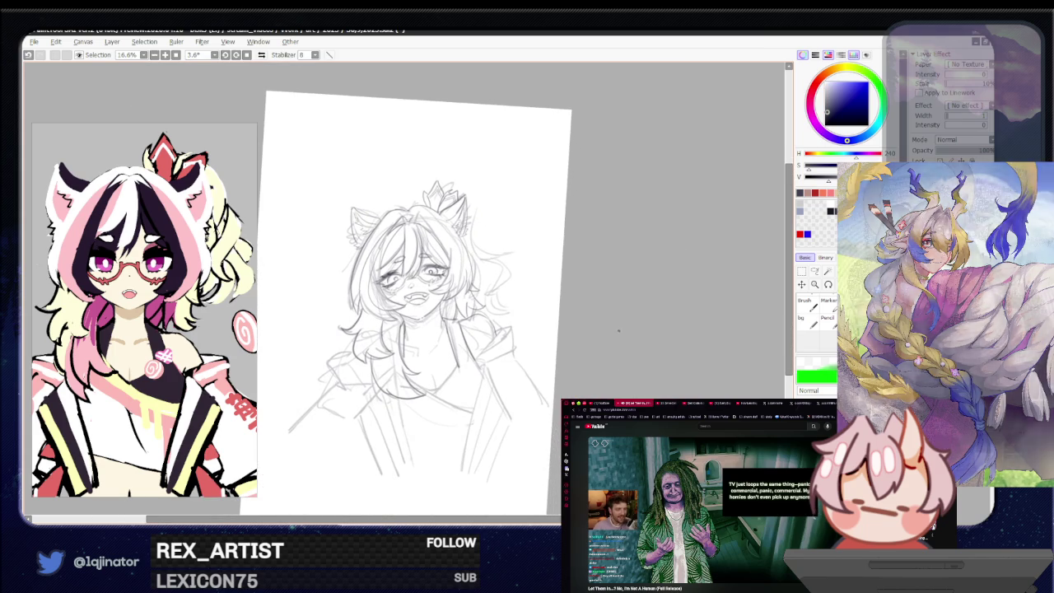
{"action": "scroll", "coordinate": [428, 279], "scroll_direction": "up", "scroll_amount": 2}
{"action": "scroll", "coordinate": [420, 288], "scroll_direction": "up", "scroll_amount": 1}
{"action": "scroll", "coordinate": [409, 300], "scroll_direction": "up", "scroll_amount": 2}
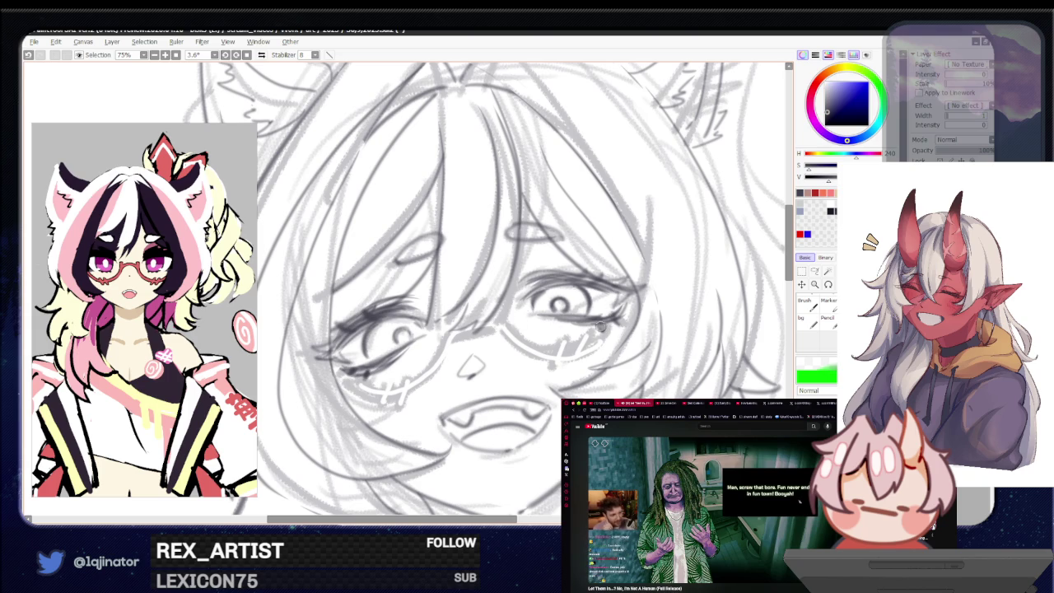
{"action": "scroll", "coordinate": [620, 321], "scroll_direction": "down", "scroll_amount": 5}
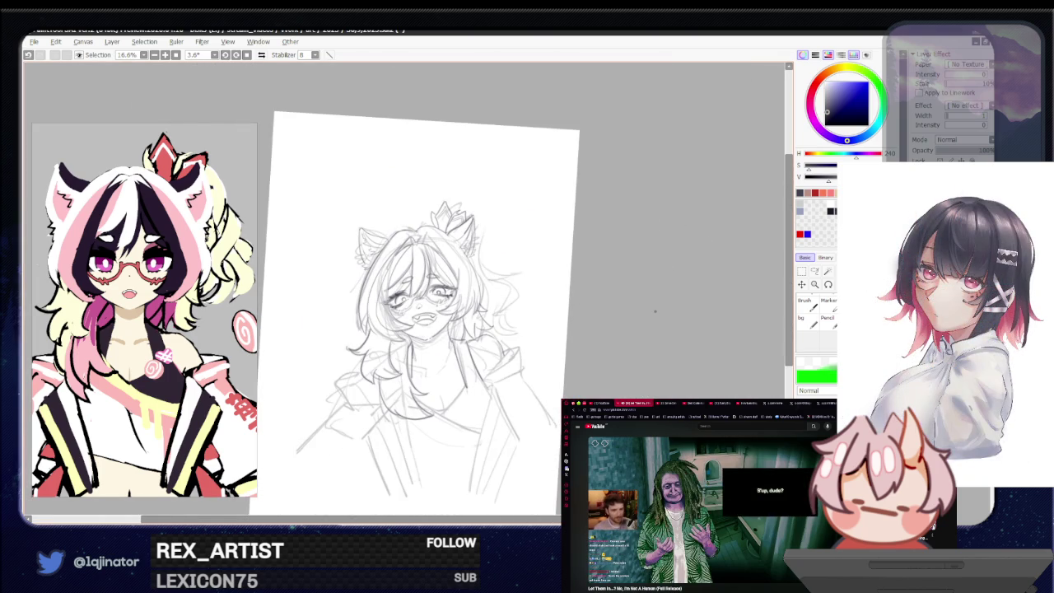
{"action": "scroll", "coordinate": [527, 284], "scroll_direction": "up", "scroll_amount": 3}
{"action": "scroll", "coordinate": [508, 278], "scroll_direction": "up", "scroll_amount": 2}
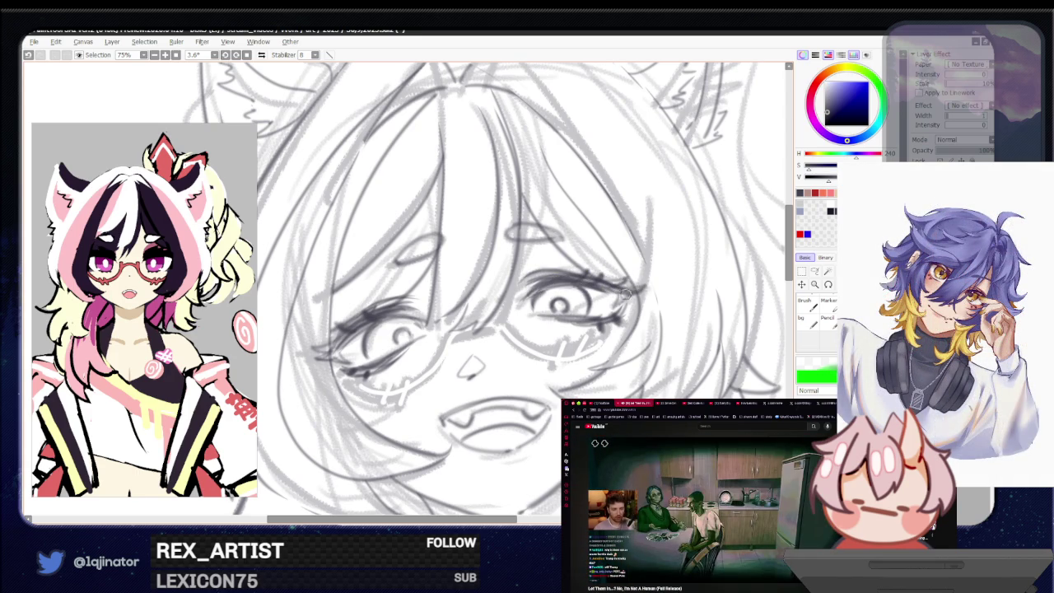
{"action": "scroll", "coordinate": [621, 301], "scroll_direction": "down", "scroll_amount": 4}
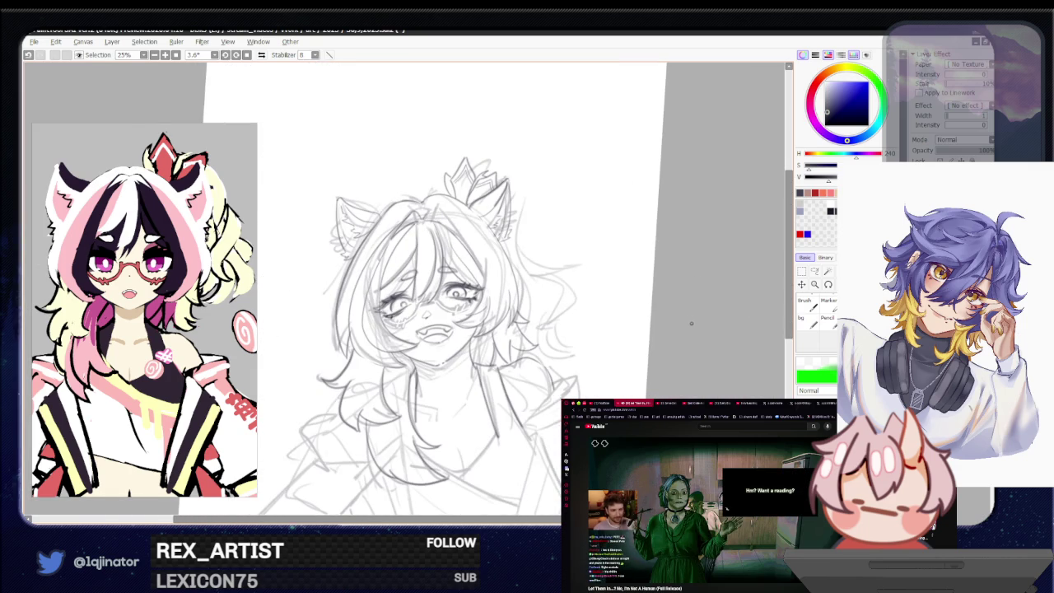
{"action": "scroll", "coordinate": [553, 281], "scroll_direction": "up", "scroll_amount": 2}
{"action": "scroll", "coordinate": [552, 281], "scroll_direction": "up", "scroll_amount": 1}
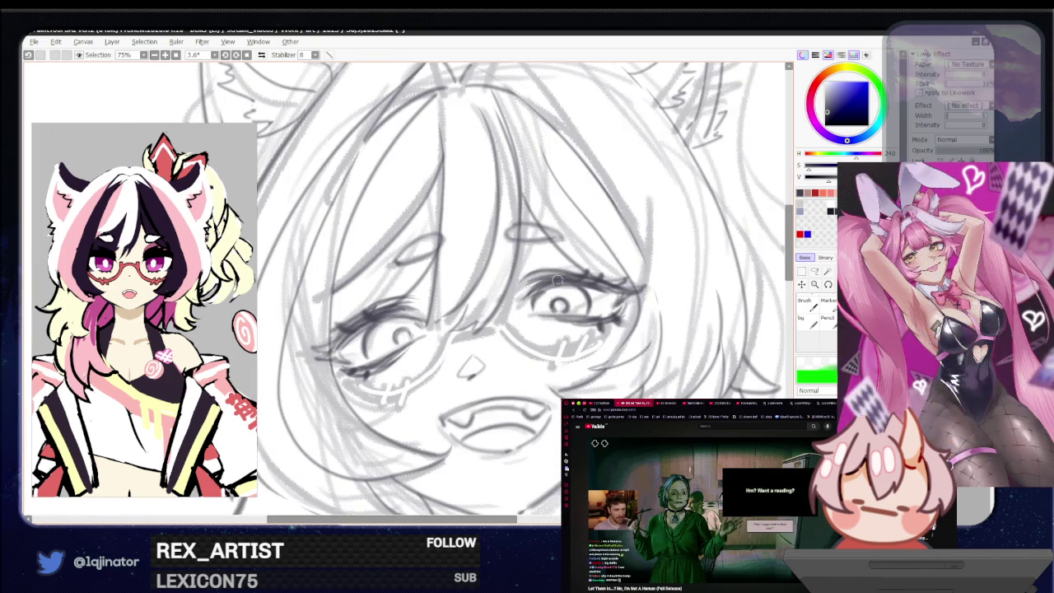